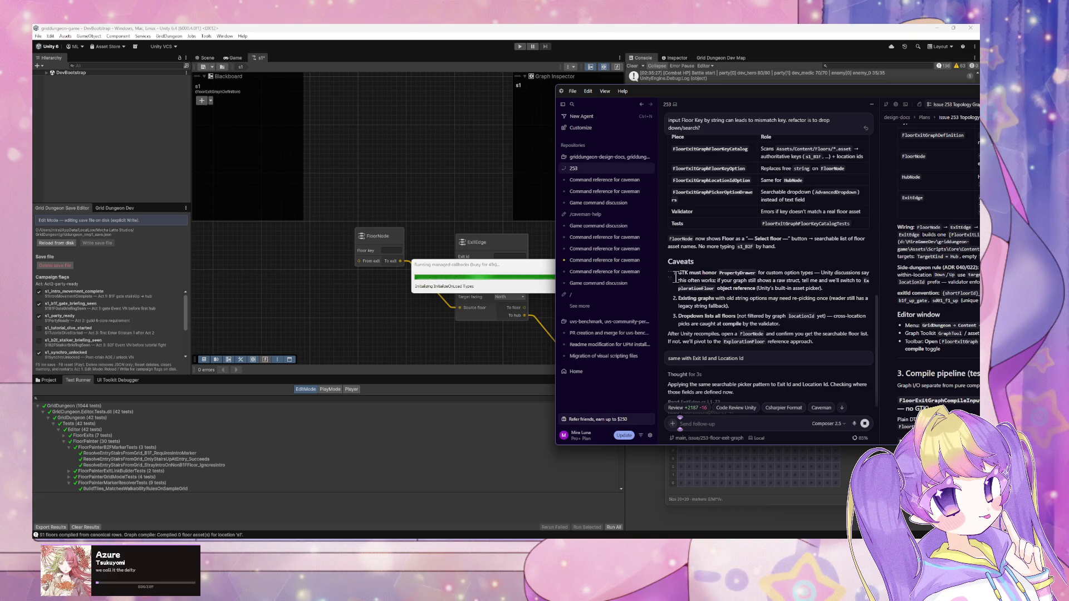
Move Unity's progress dialog aside while Cursor adds Exit Id and Location pickers, then refocus Unity.
left_click_drag(516, 272, 435, 189)
mouse_move(613, 249)
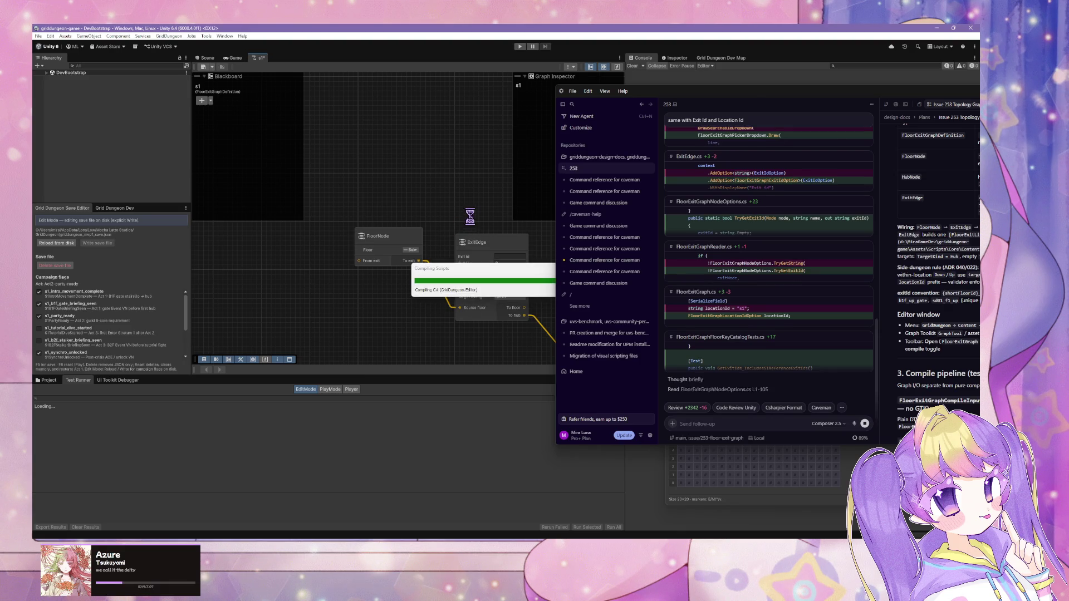
left_click(473, 218)
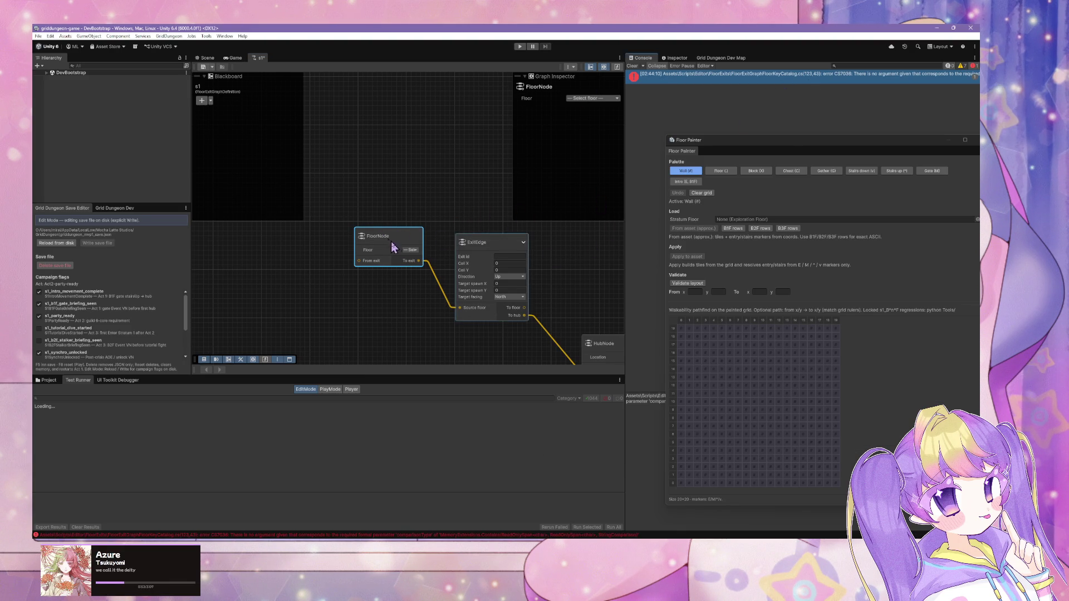
Try the FloorNode Floor and HubNode Location pickers, and move the HubNode higher on the canvas.
left_click(413, 250)
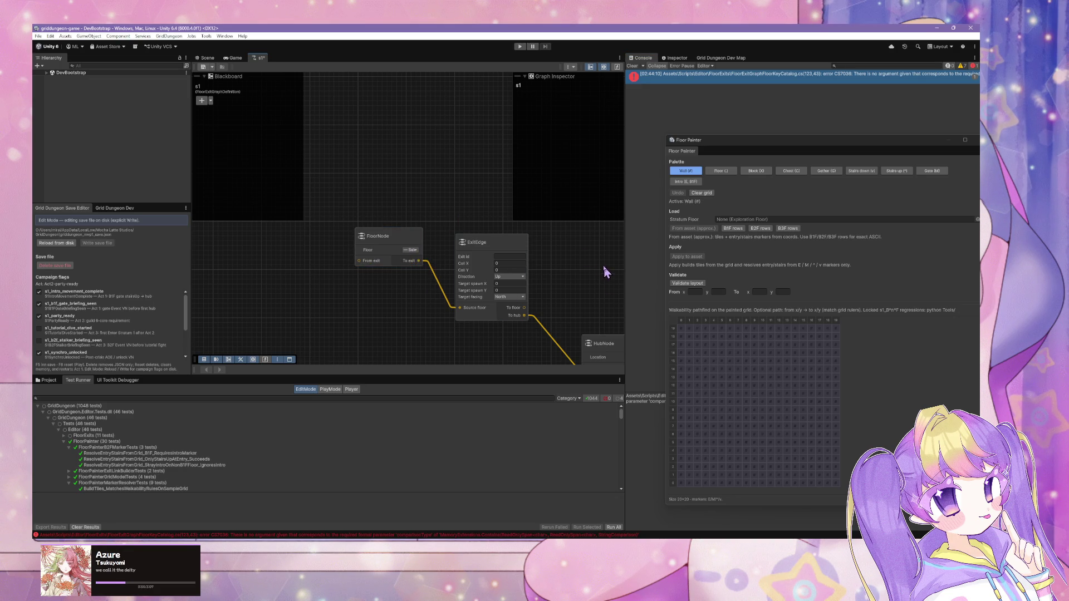
left_click(529, 307)
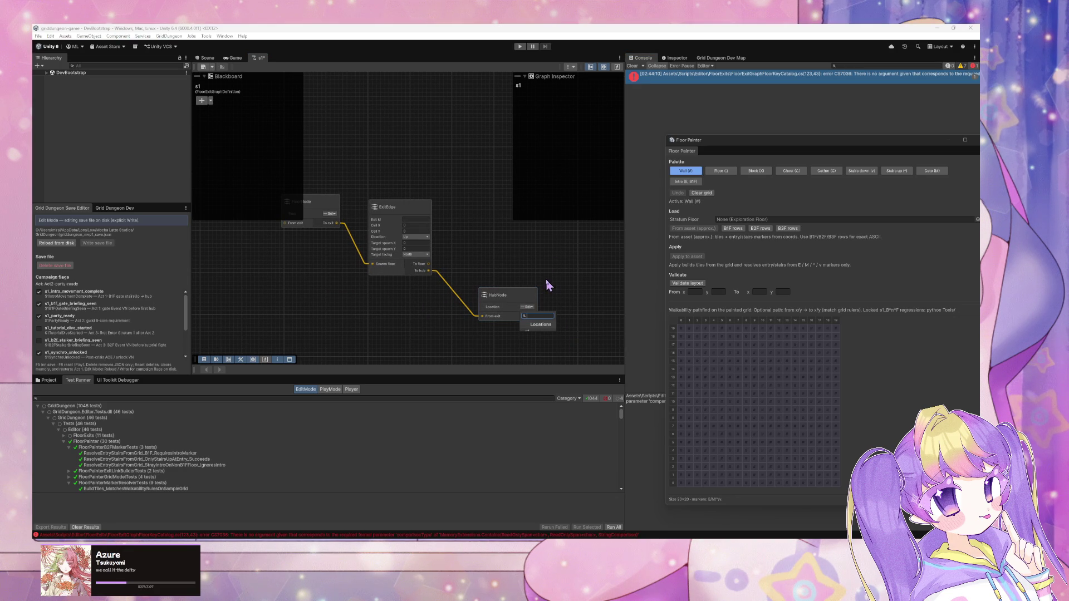
left_click_drag(504, 295, 503, 266)
left_click_drag(457, 238, 527, 266)
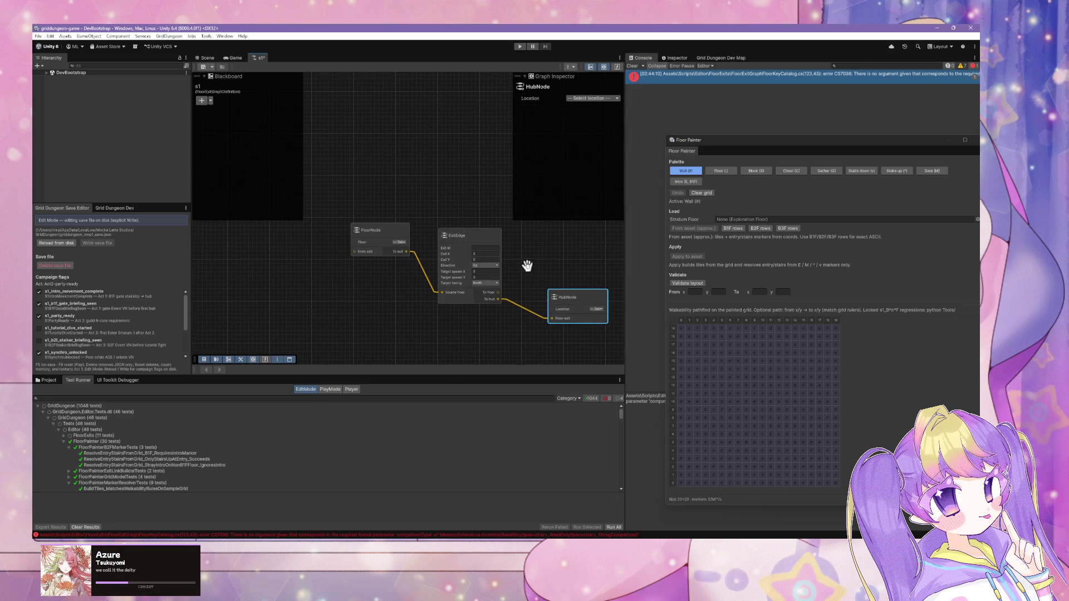
Open and dismiss the Graph Inspector Location dropdown without choosing, then switch to Cursor.
left_click(594, 98)
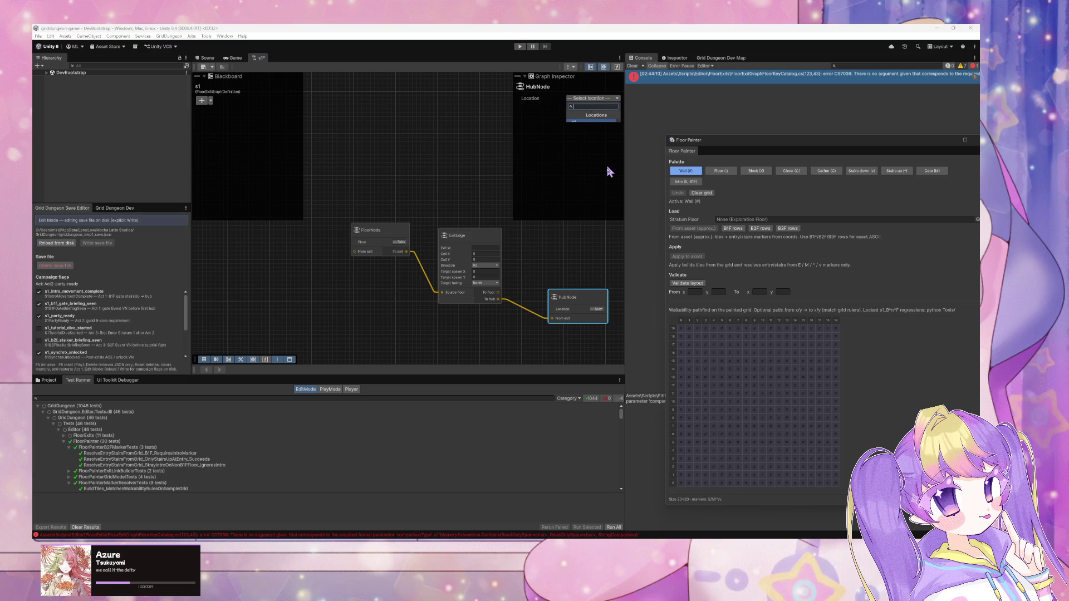
left_click(545, 261)
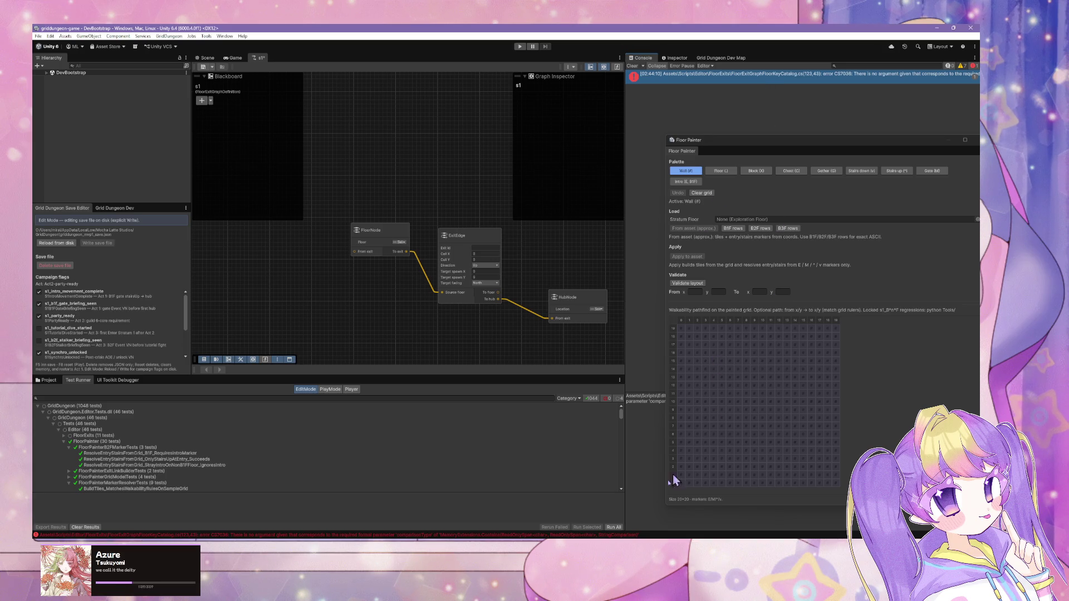
key("alt+Tab")
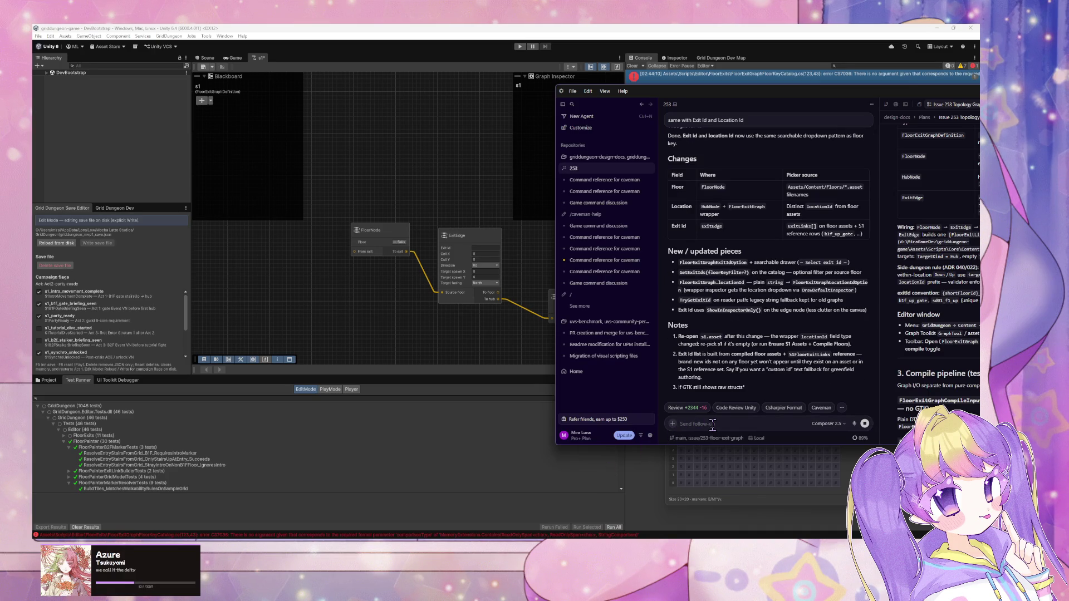
Type a 'compile error' follow-up in the Cursor agent chat and return to Unity.
type("come")
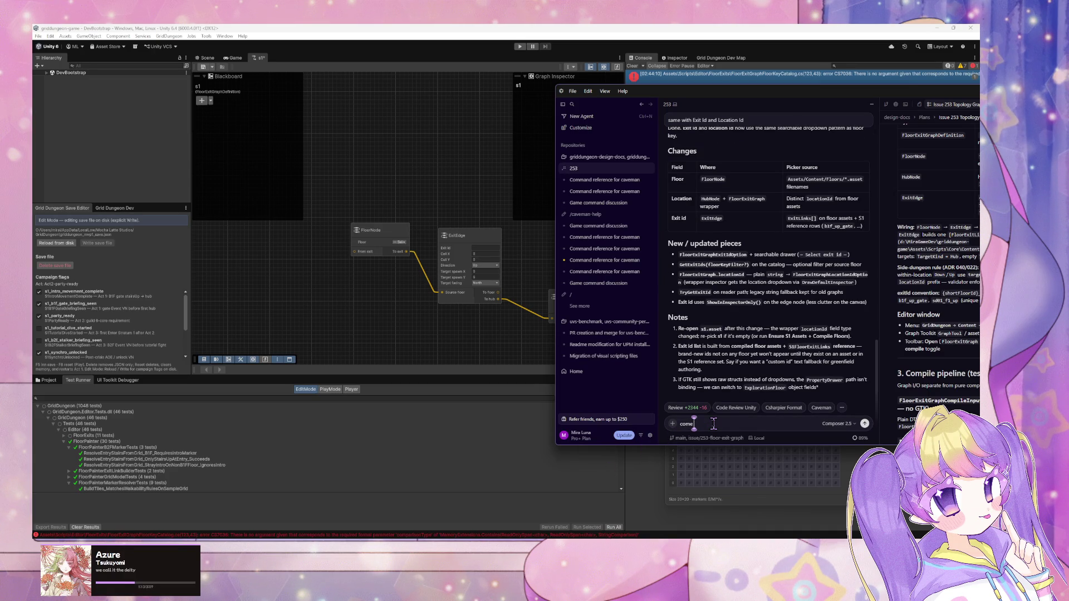
key("BackSpace")
type("pile error")
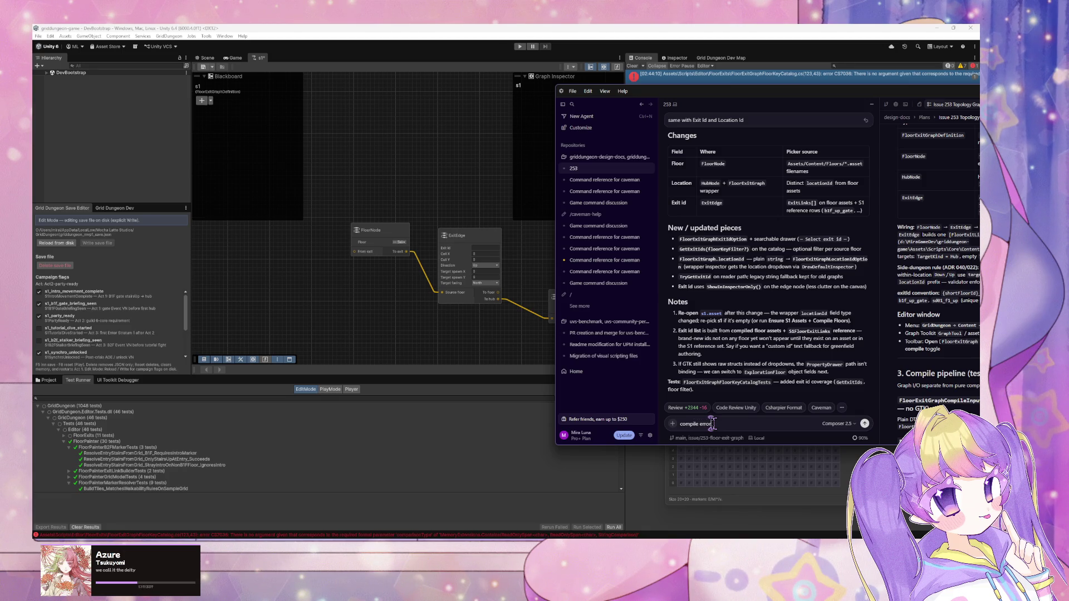
left_click(259, 60)
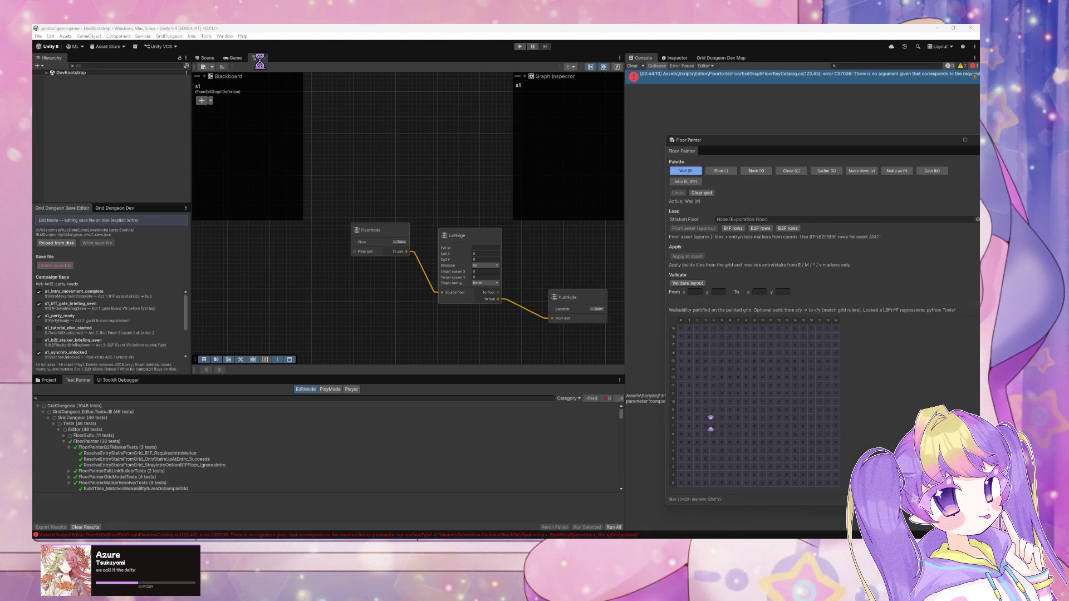
Close the s1 graph tab discarding its unsaved changes, and clear the Console.
right_click(258, 60)
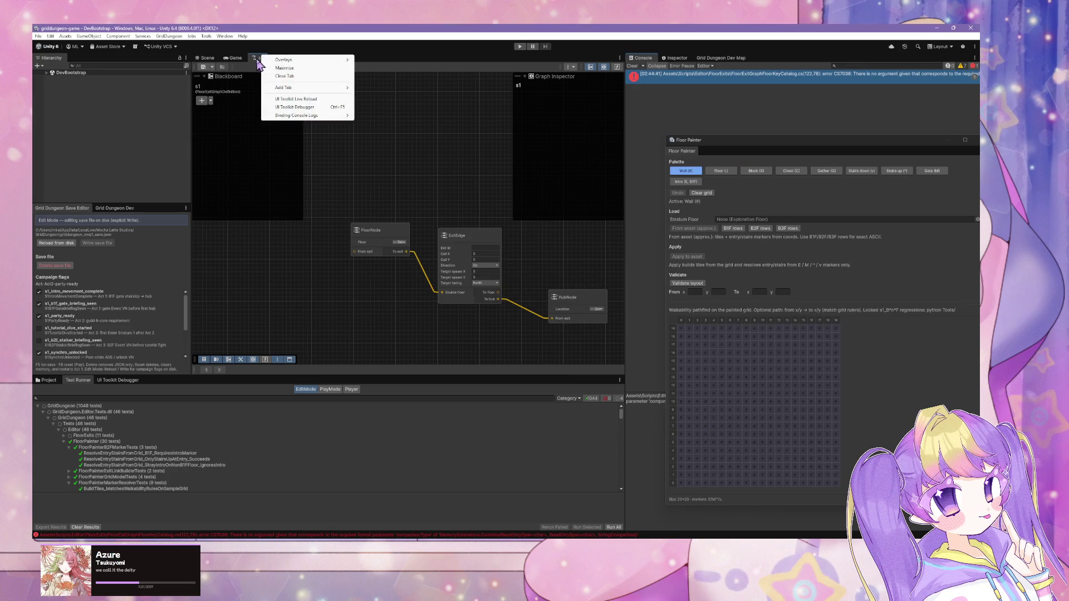
left_click(289, 104)
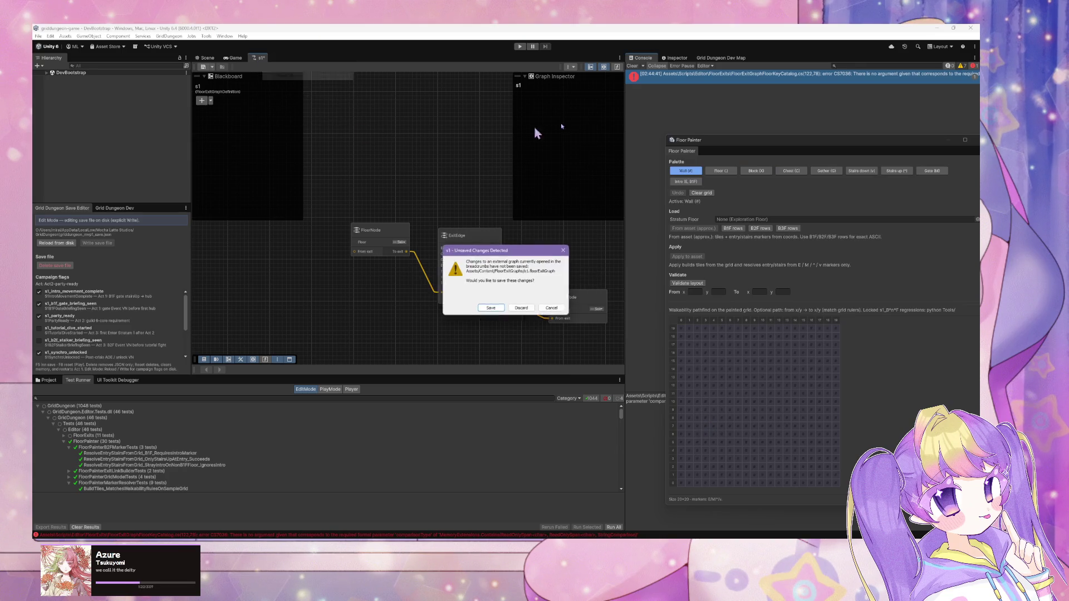
left_click(521, 308)
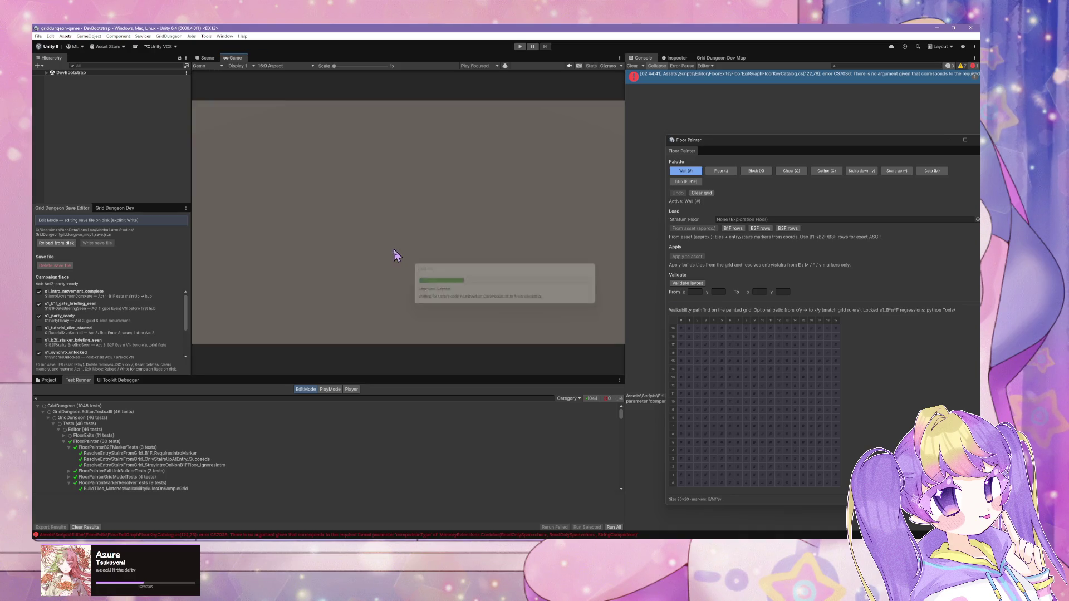
left_click(633, 66)
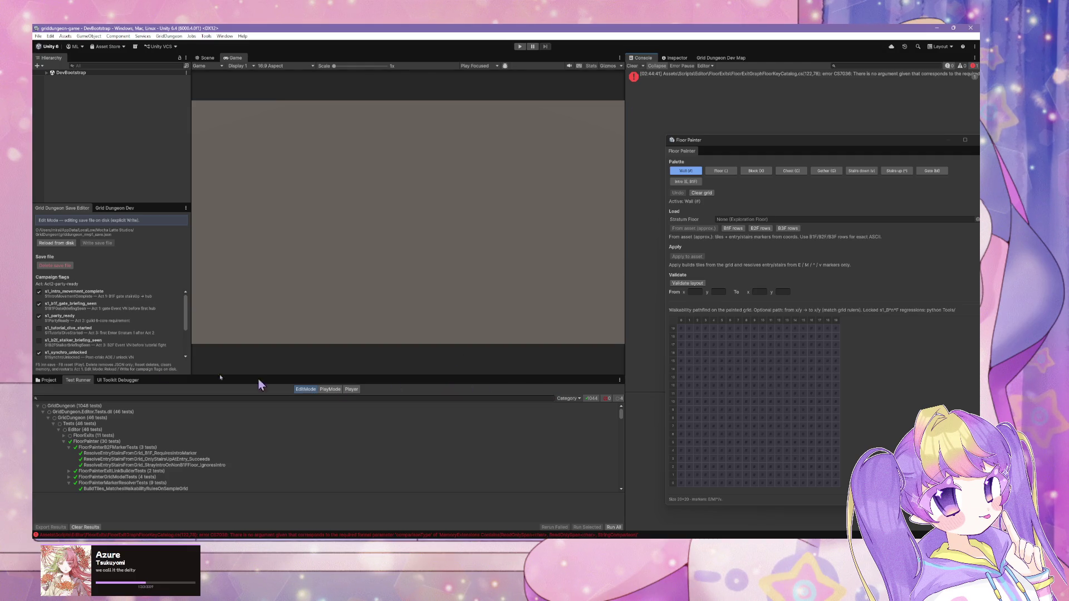
Search the Project for s1, delete the s1 floor exit graph asset and confirm.
left_click(48, 381)
left_click(490, 388)
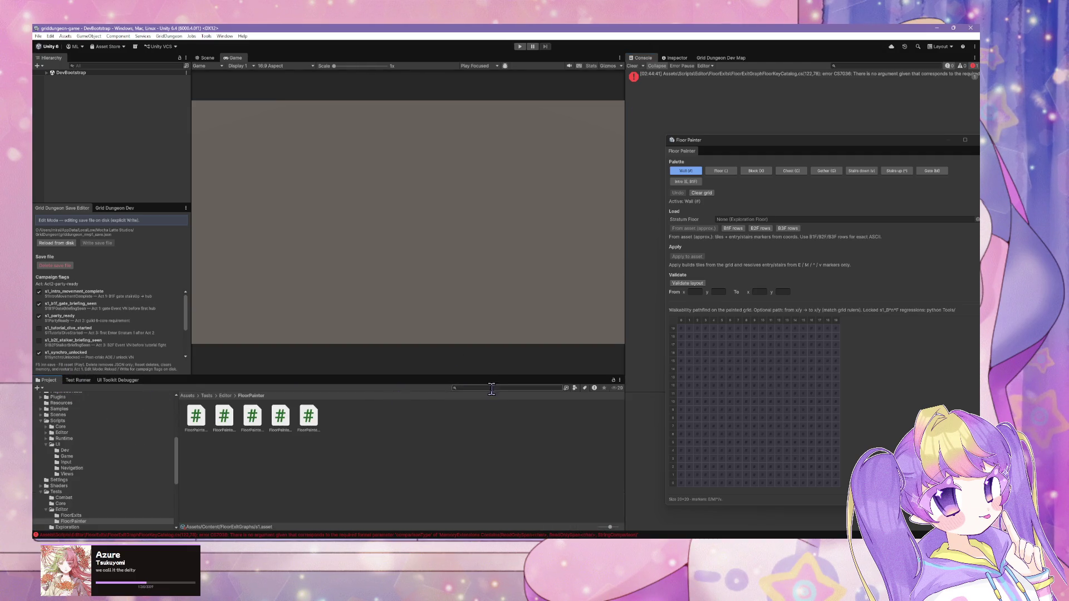
type("s1")
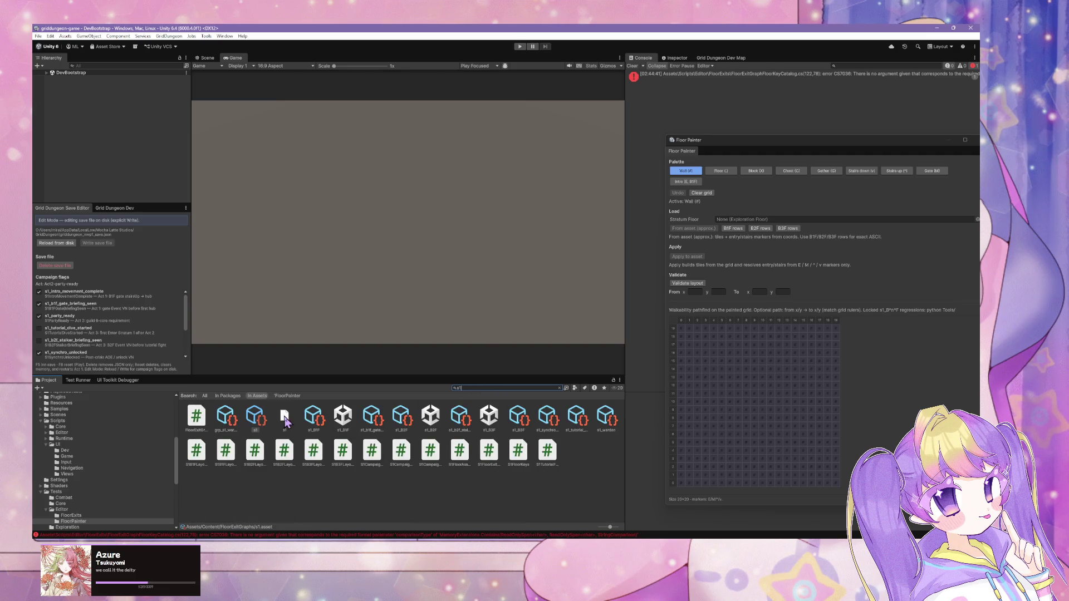
left_click(285, 415)
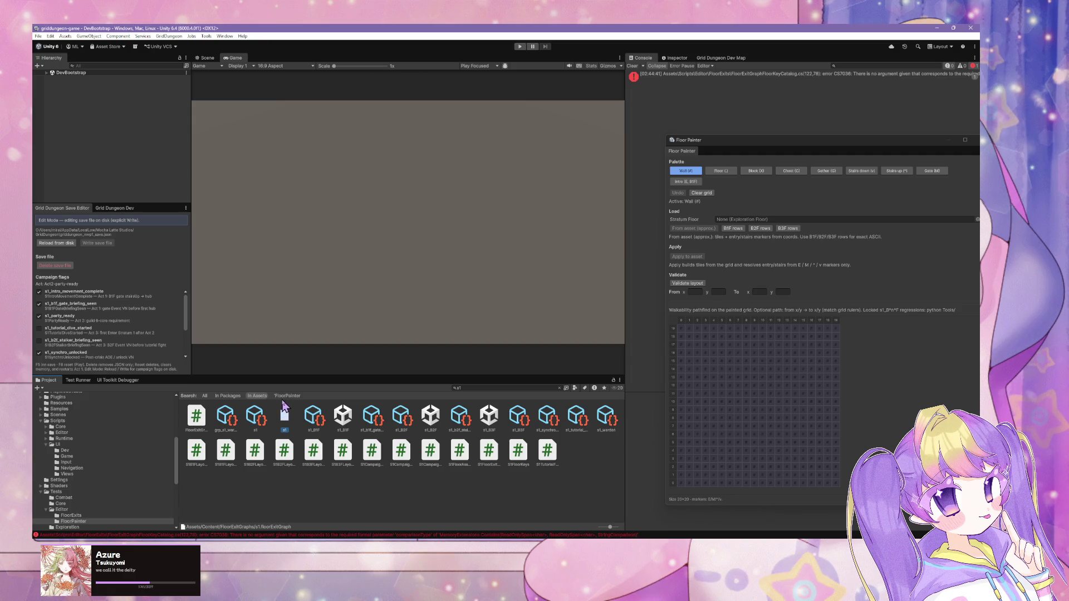
key("Delete")
left_click(529, 299)
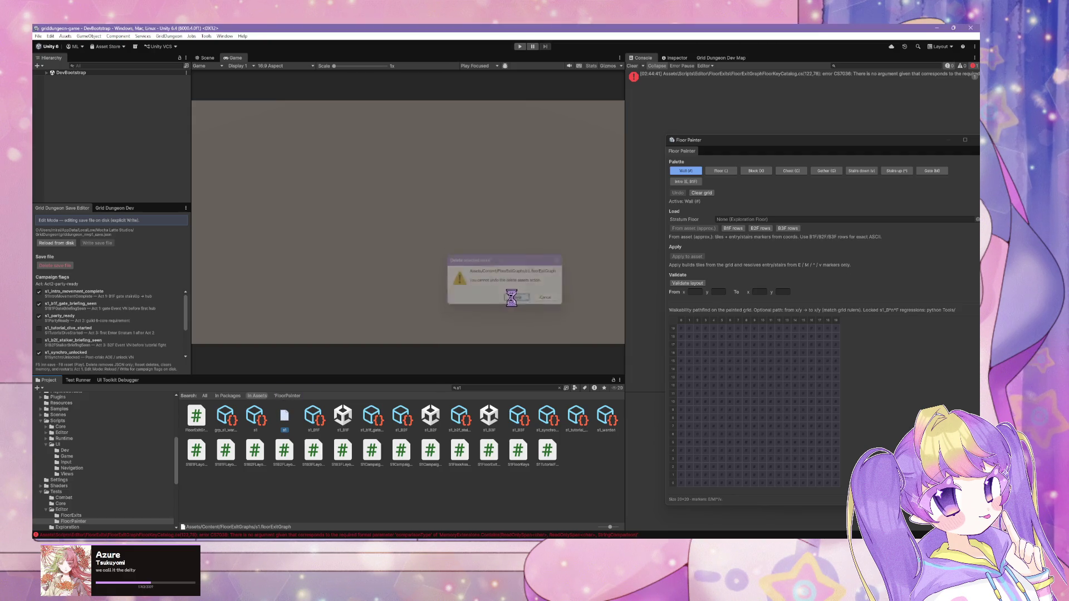
left_click(225, 37)
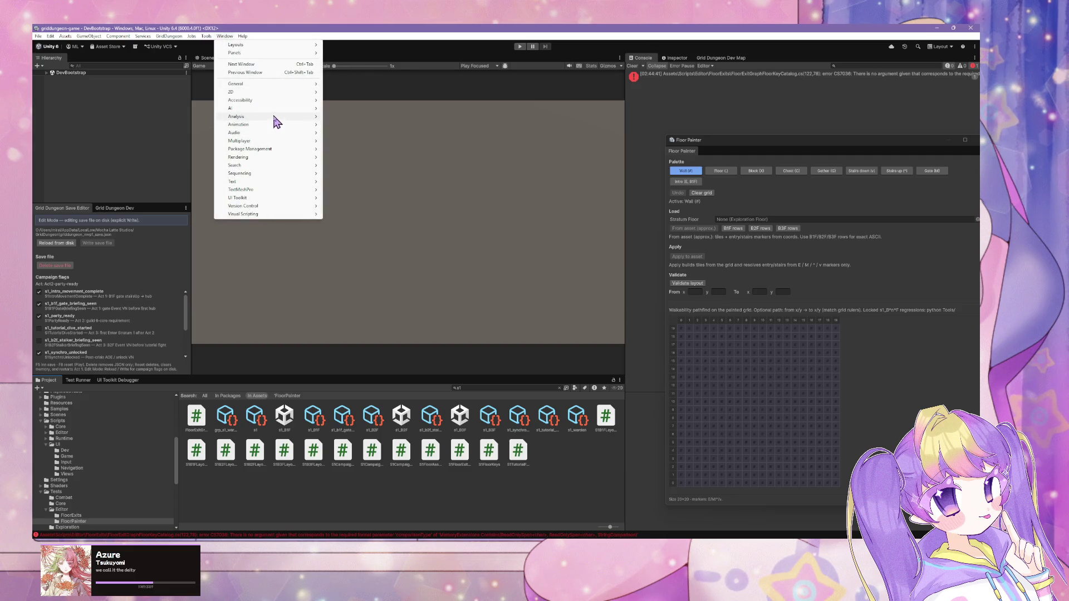
Create a new graph via GridDungeon > Content > Floor Exit Graph > Create Graph Asset, and locate the erroring script.
mouse_move(205, 37)
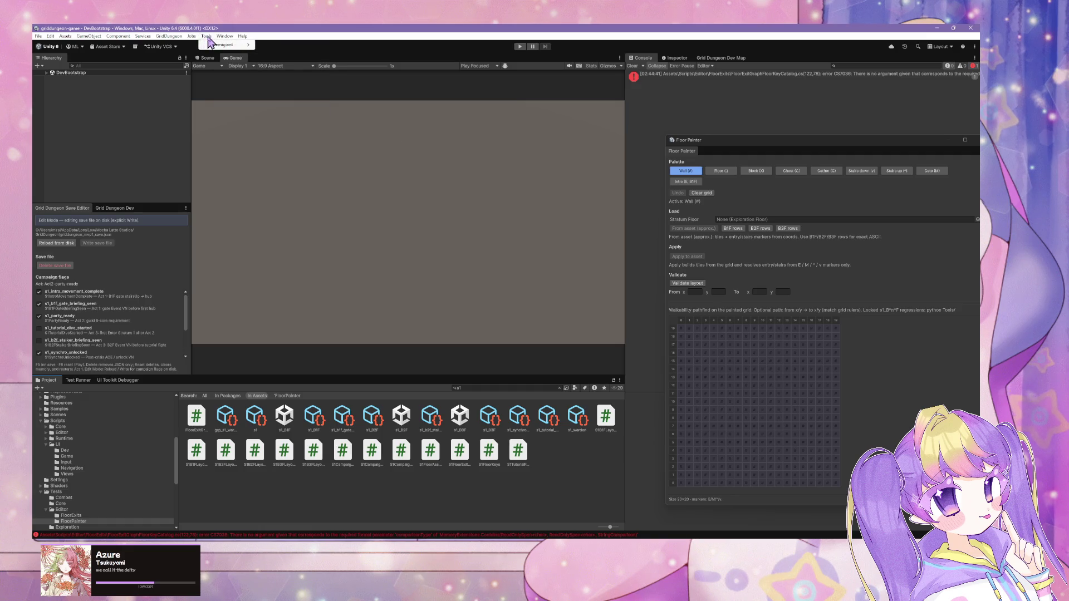
mouse_move(169, 37)
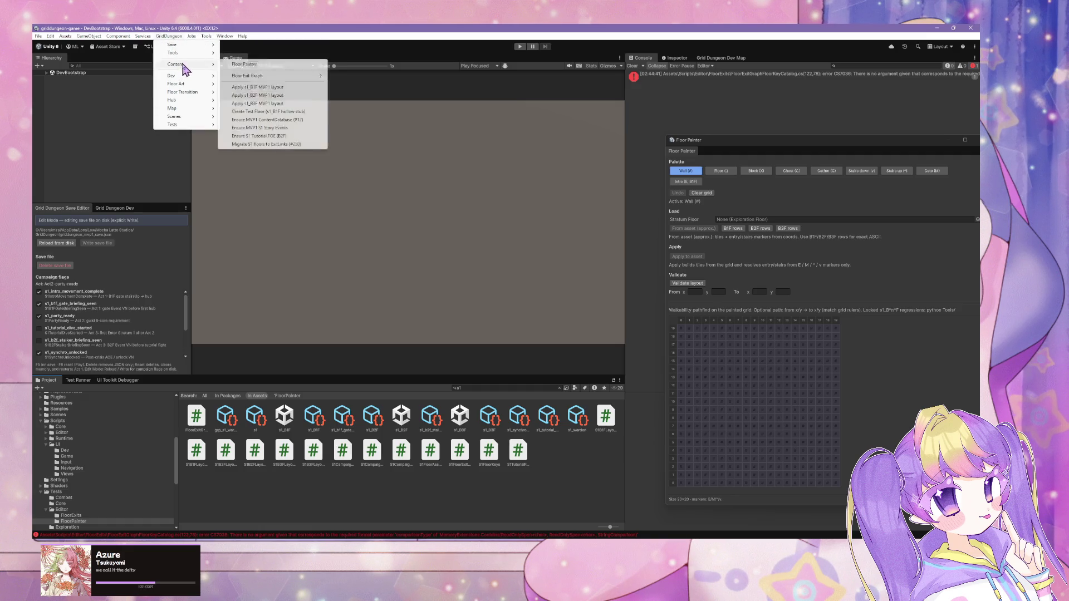
mouse_move(186, 64)
mouse_move(239, 76)
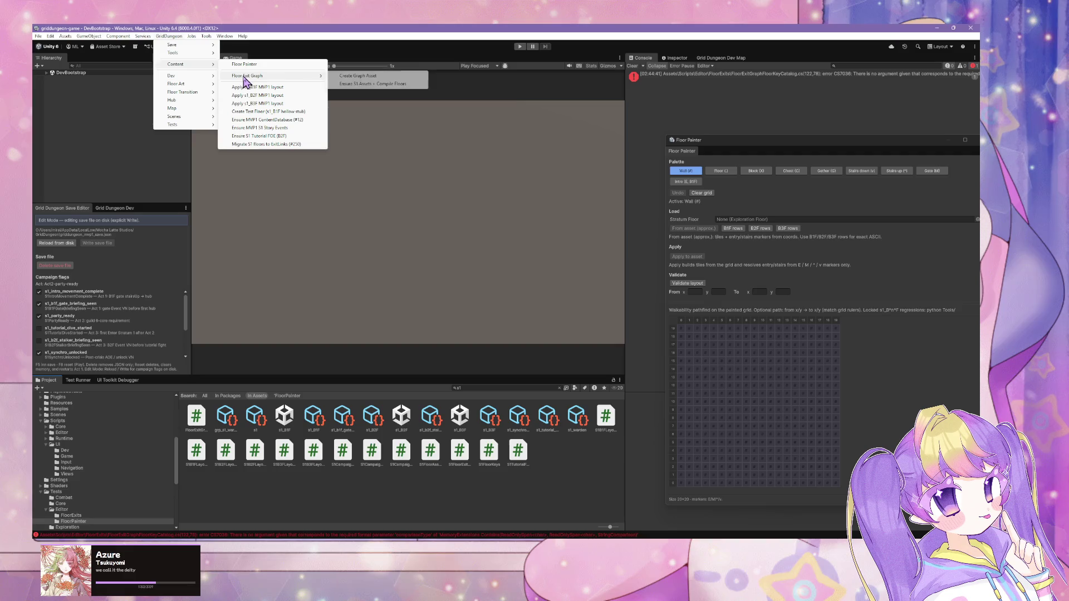
left_click(377, 77)
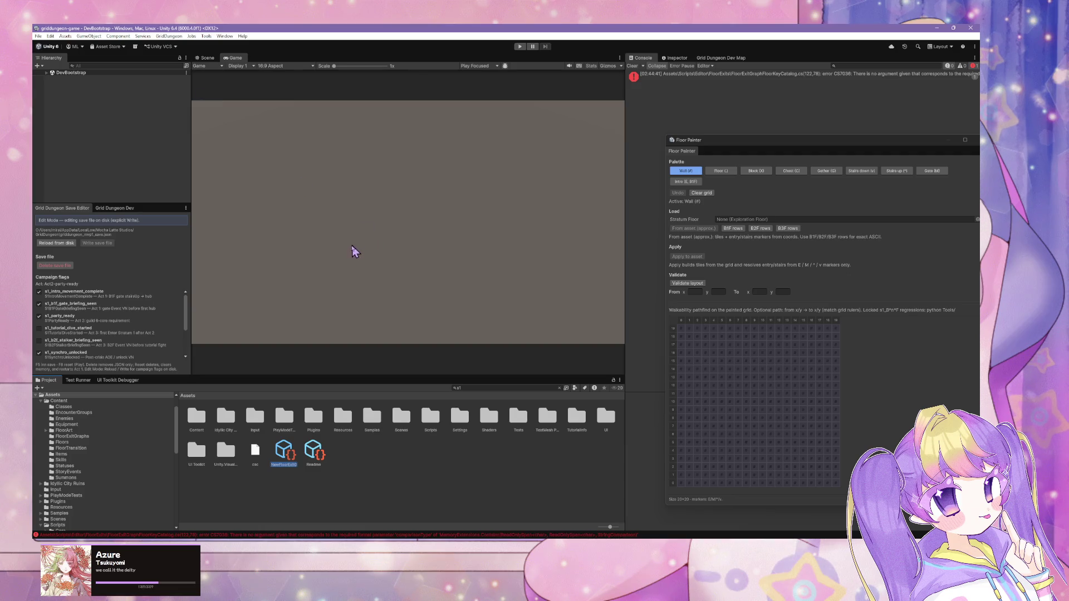
left_click(745, 74)
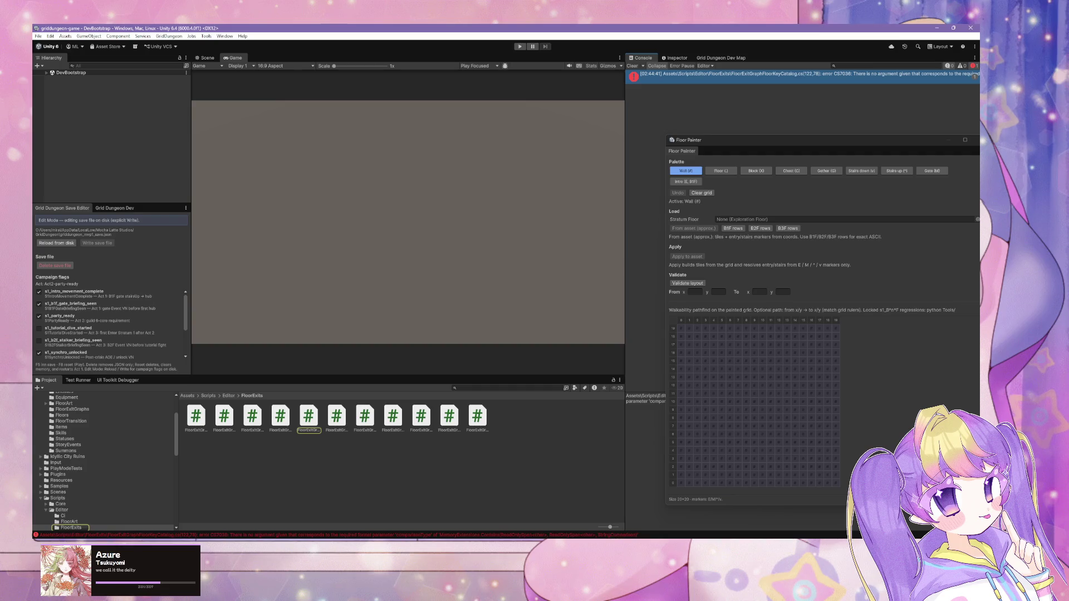
key("alt+Tab")
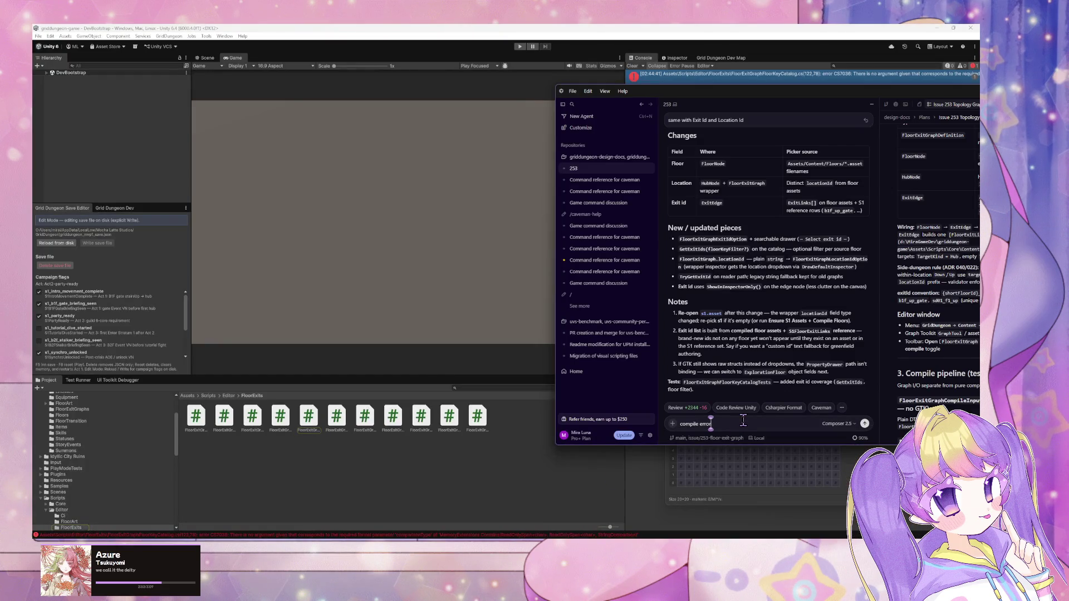
Paste and send the CS7036 error to the Cursor agent, then return to Unity after its fix.
left_click(743, 420)
key("ctrl+v")
key("Return")
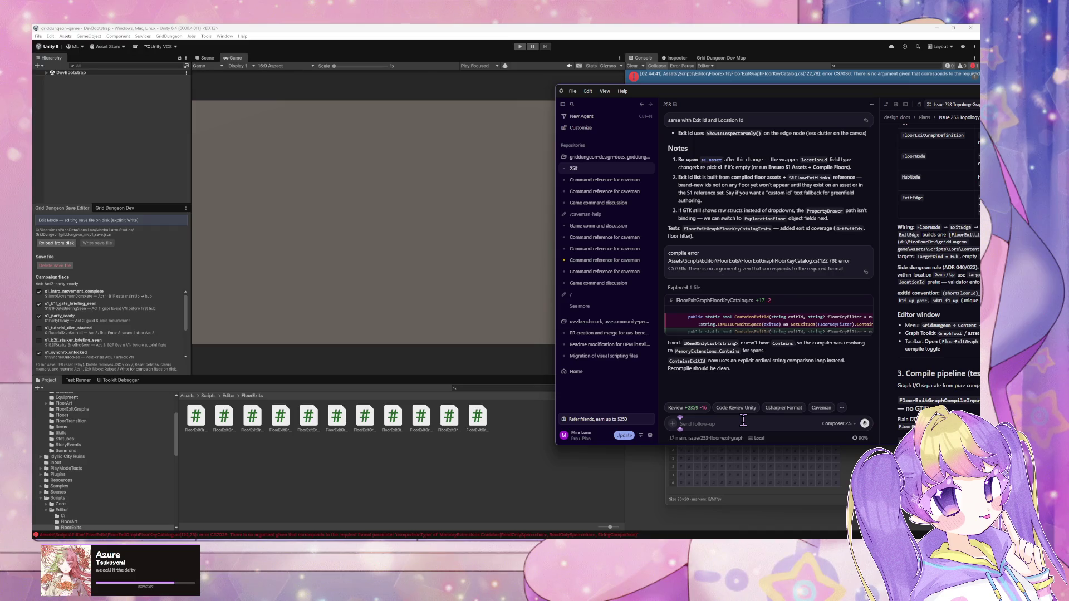
left_click(597, 471)
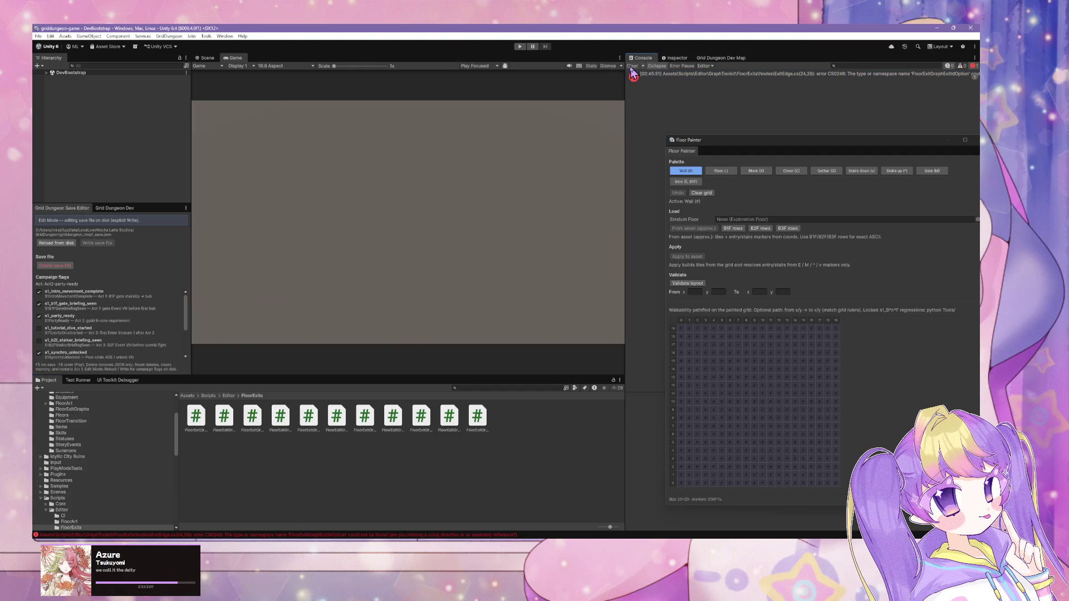
Copy the CS0246 ExitEdge.cs error from Unity's console into the Cursor chat box.
left_click(679, 76)
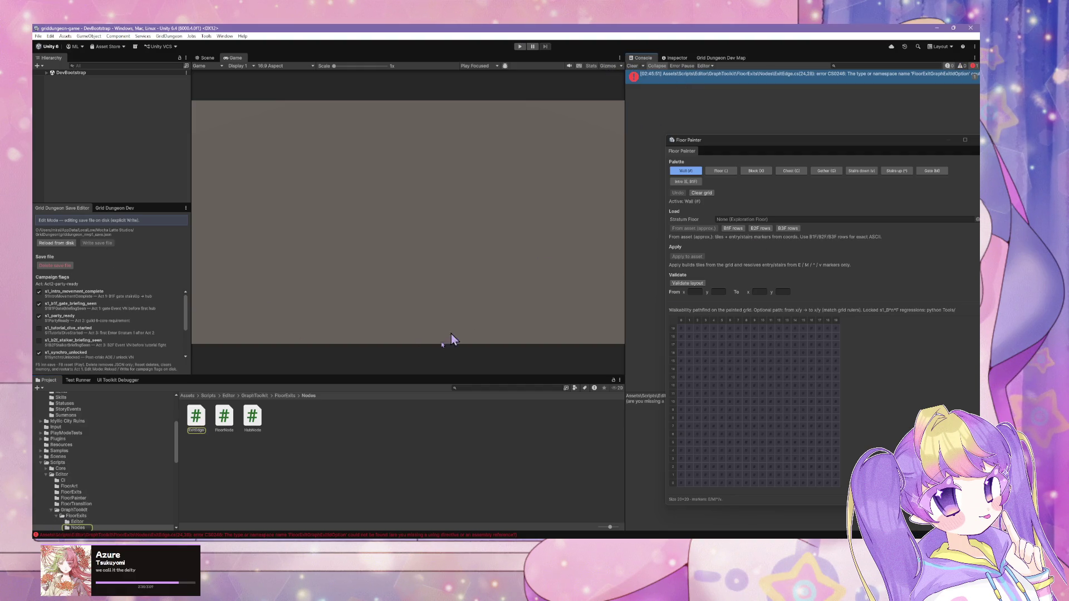
mouse_move(796, 137)
left_mouse_down()
mouse_move(275, 141)
mouse_move(324, 143)
left_mouse_up()
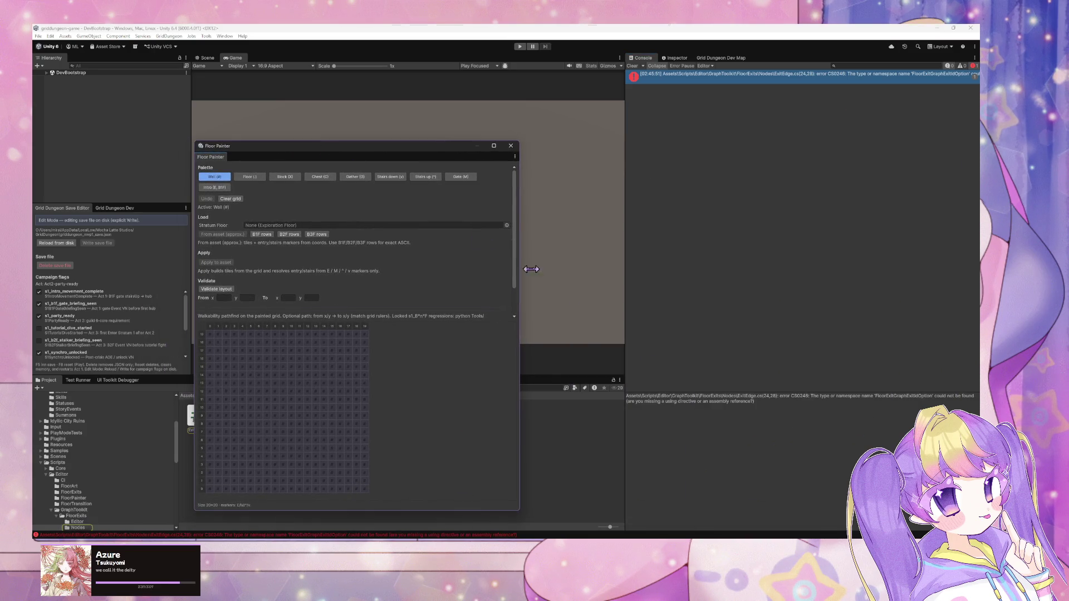
left_click(801, 416)
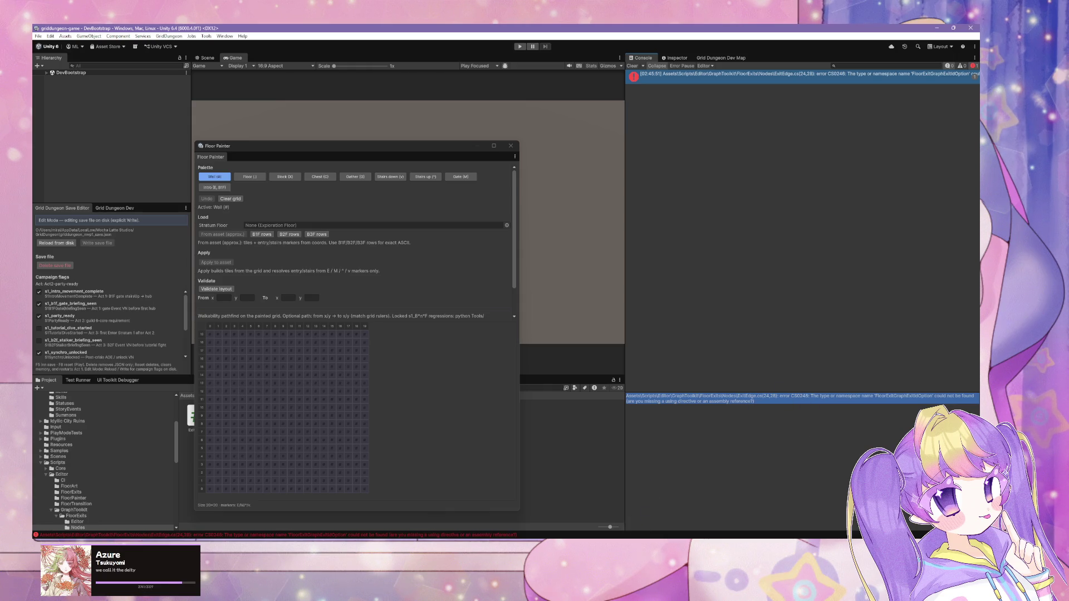
left_click(610, 507)
type("Assets\\Scripts\\Editor\\GraphToolkit\\FloorExits\\Nodes\\ExitEdge.cs(24,28): error CS0246: The type or namespace name 'FloorExitGraphExitOption' could not be found (are you missing a using directive or an assembly reference?)")
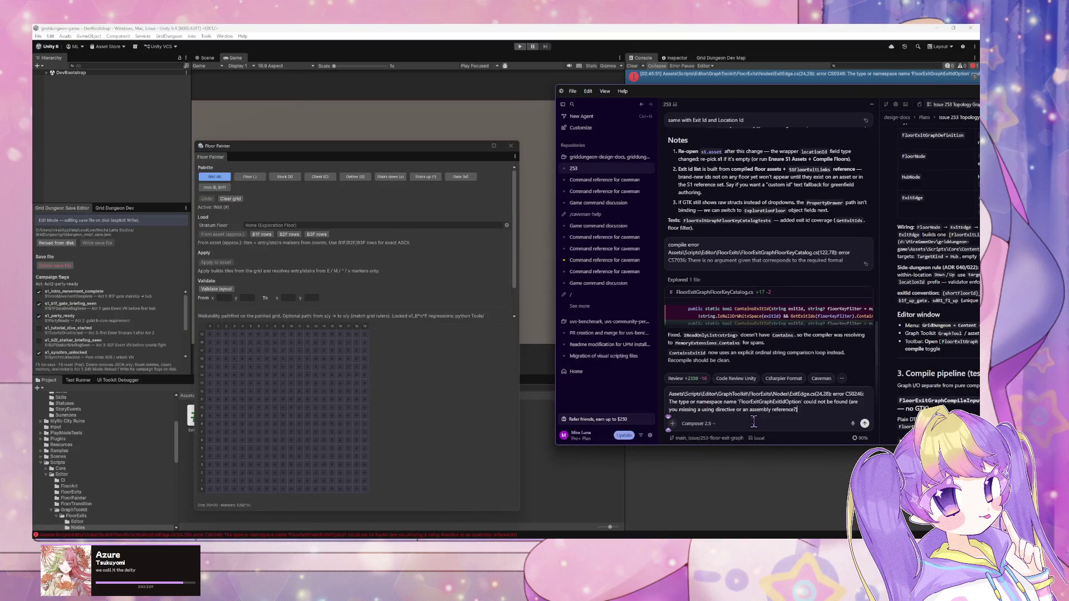
Send the pasted error to the agent labelled as a compile failure, then return to Unity to recompile.
type("compile failed")
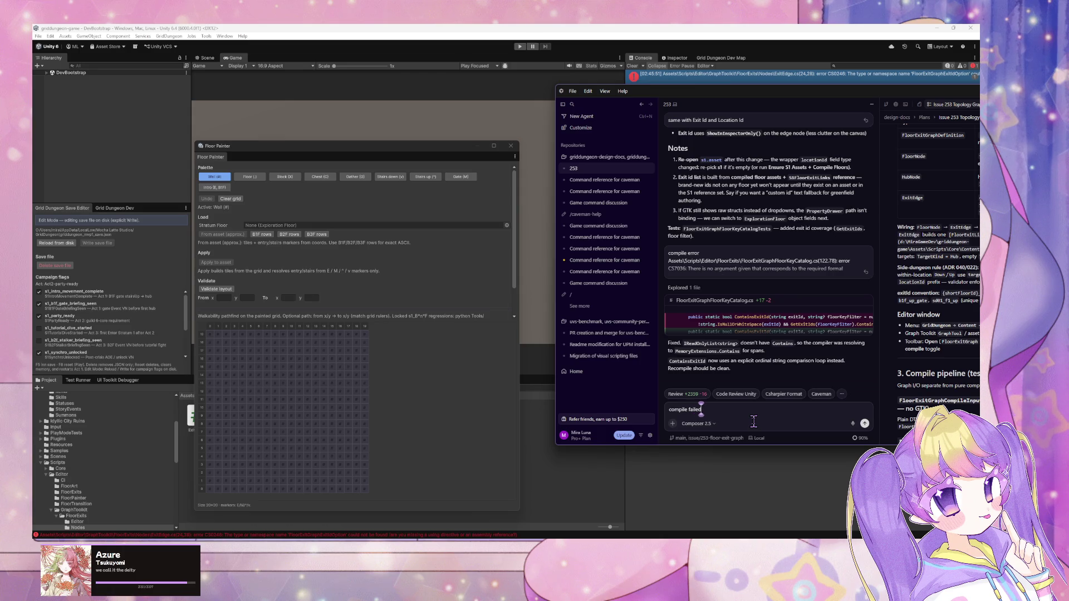
key("Return")
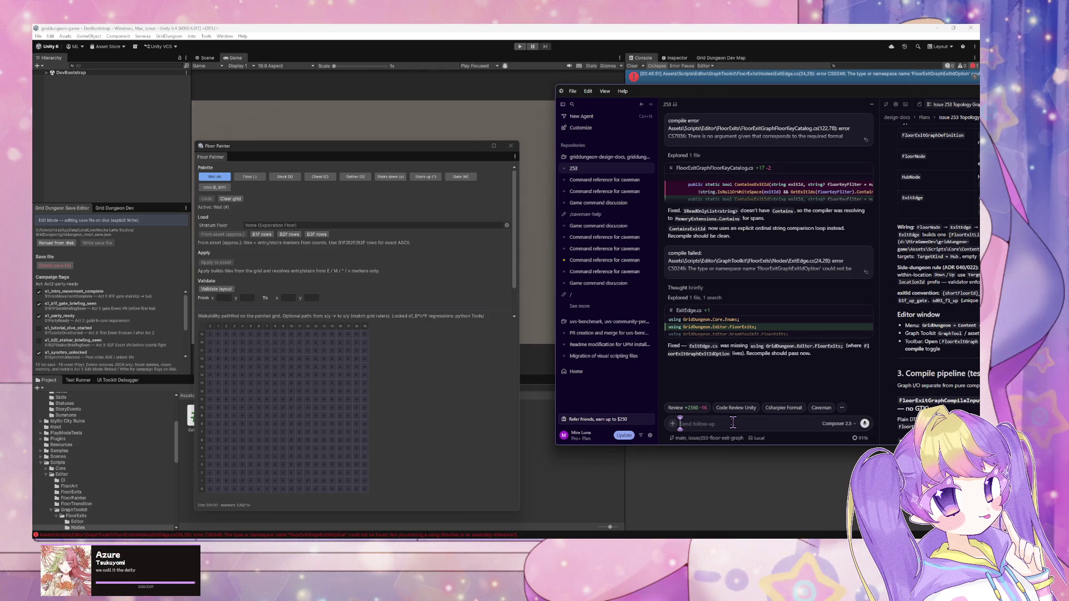
left_click(703, 452)
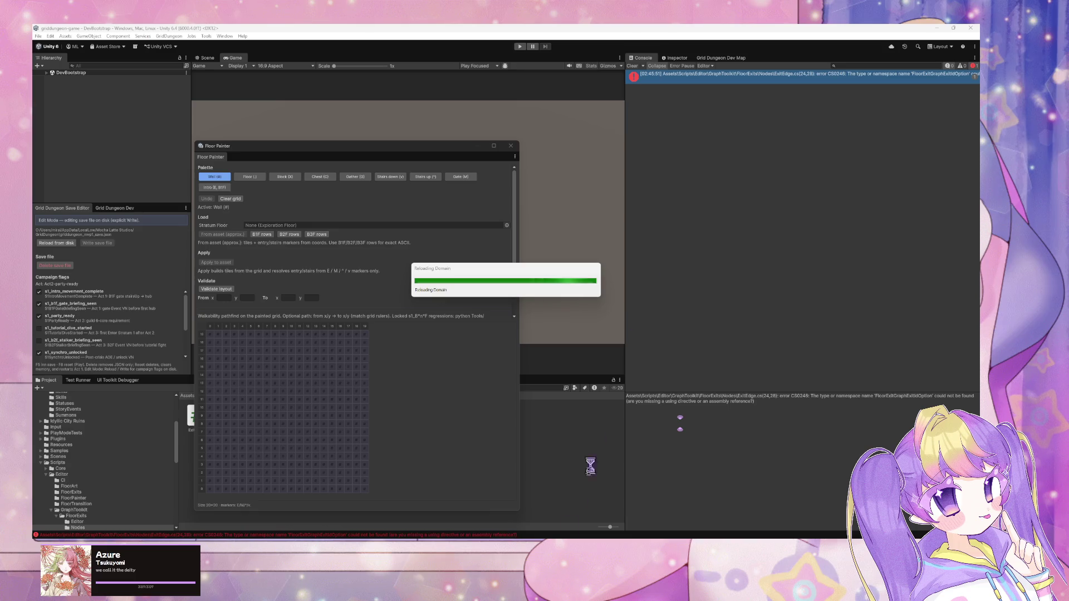
Wait out Unity's domain reload and script compile, then switch to the GitHub wiring design doc.
mouse_move(558, 538)
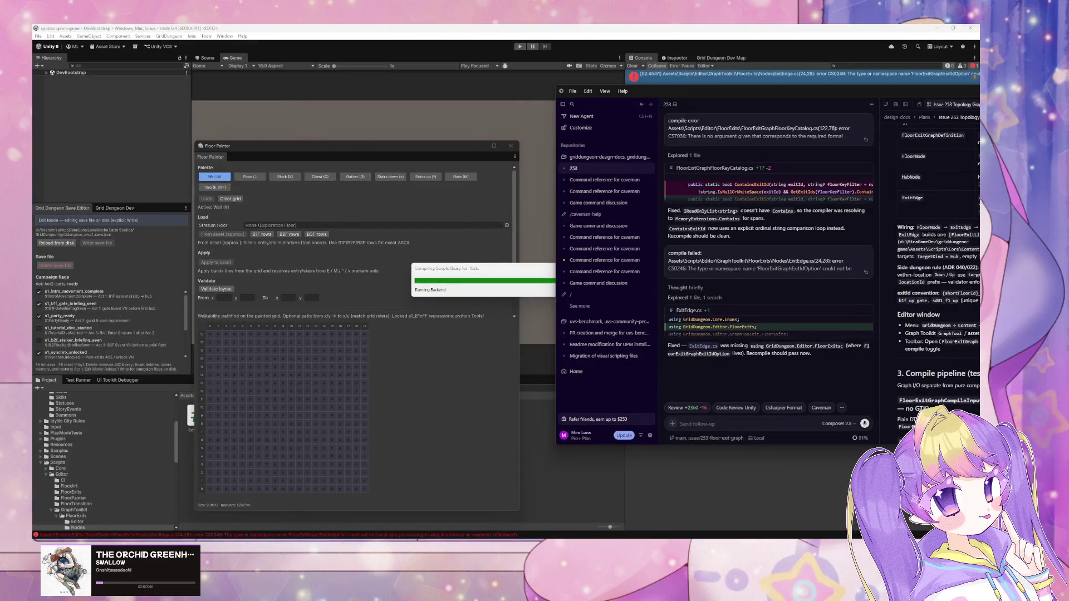
key("alt+Tab")
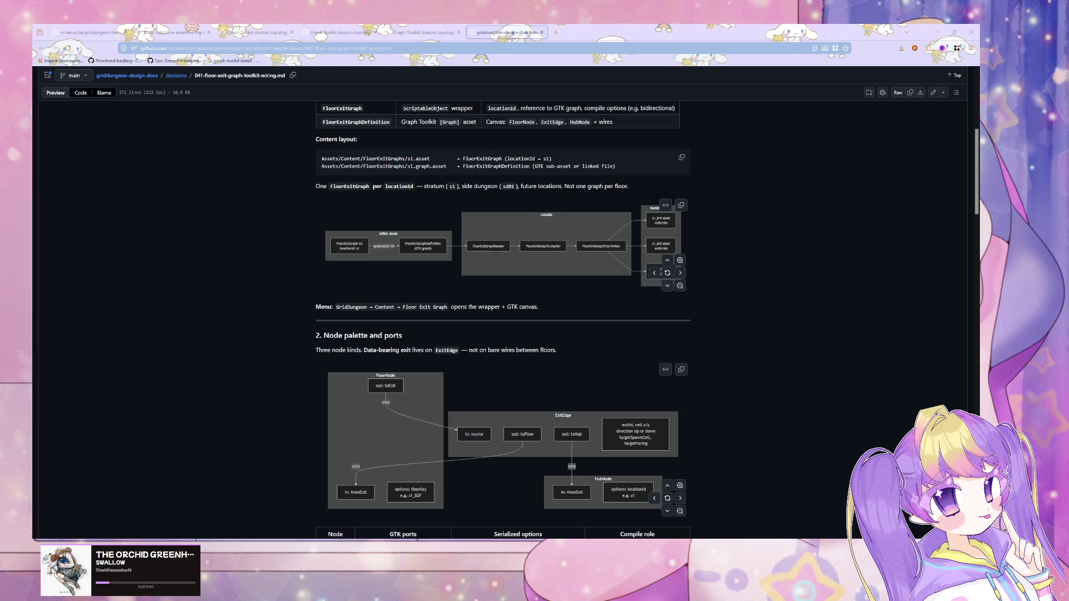
Read the design doc's wiring rules, S1 exits table and sd01 diagram, then minimize the browser.
scroll(340, 350, "down", 3)
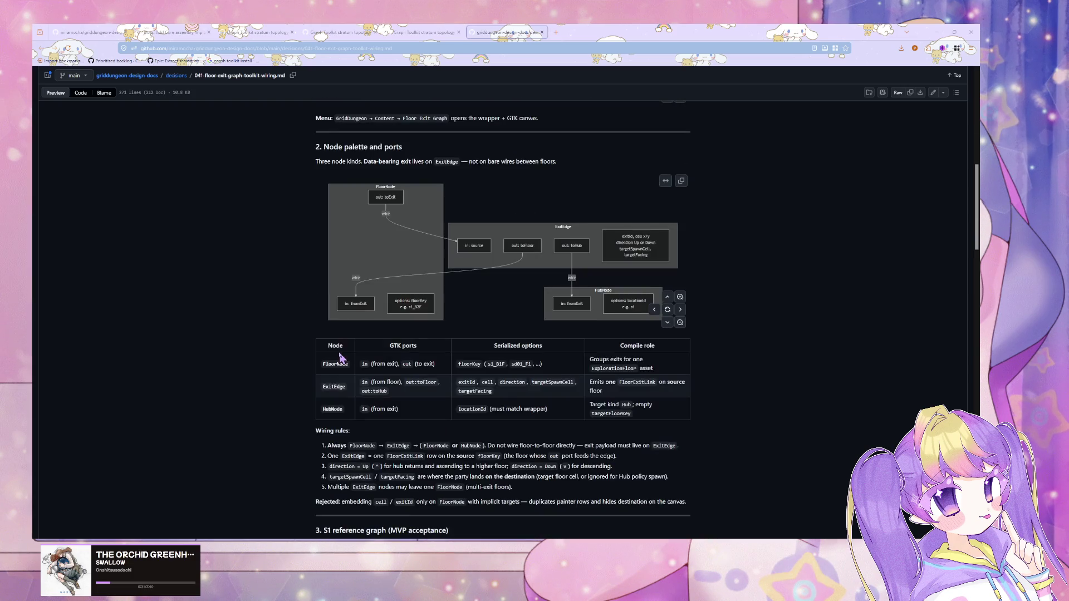
scroll(341, 357, "down", 5)
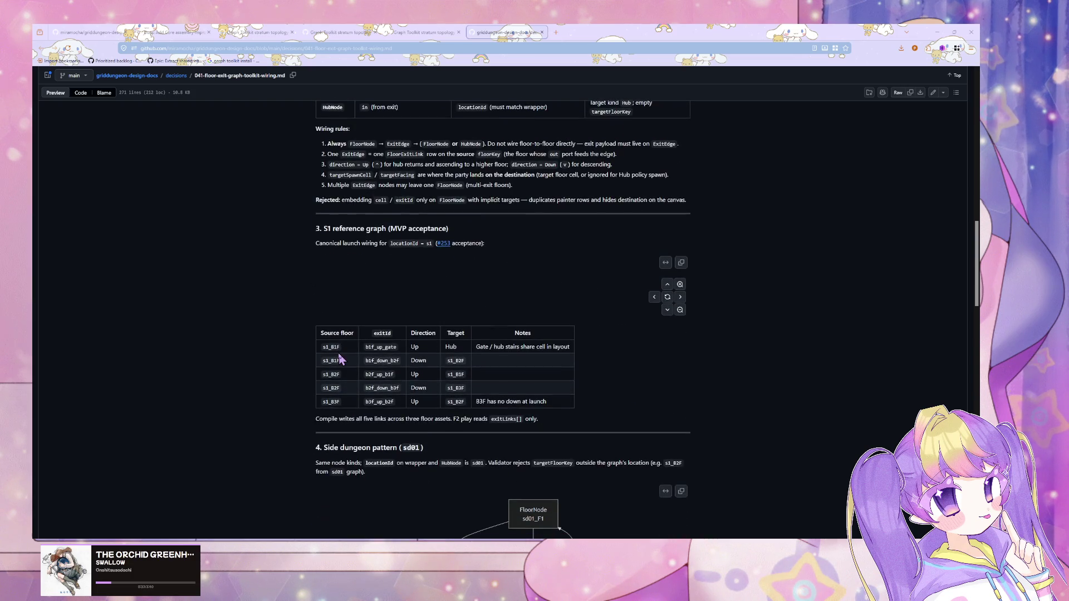
scroll(341, 359, "down", 4)
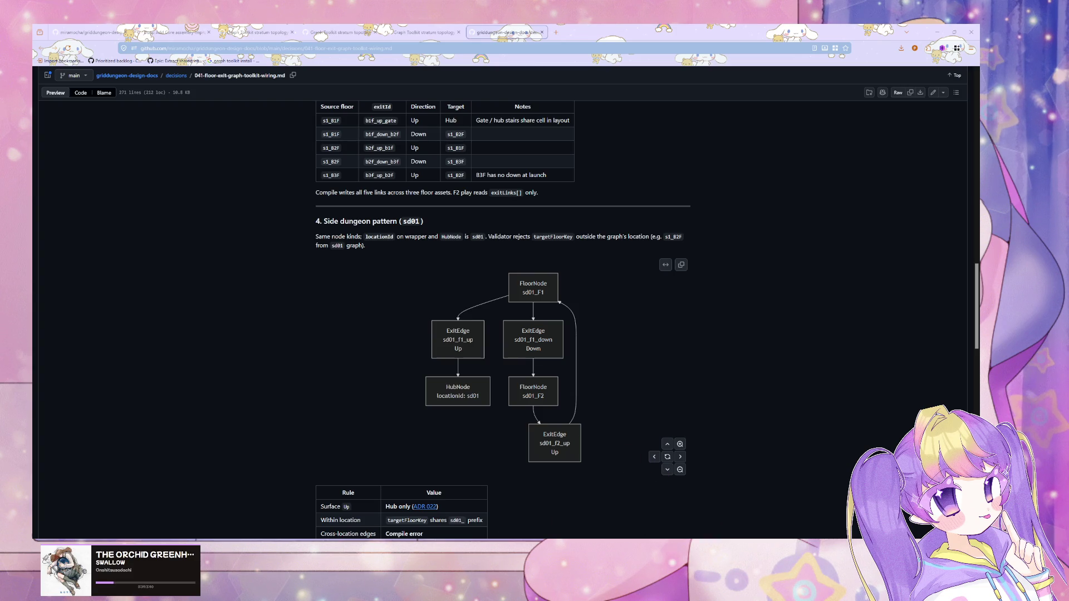
left_click(620, 521)
left_click(937, 32)
Reposition and skim the Cursor agent's plan, then close Unity's Floor Painter window.
left_click_drag(829, 91, 596, 107)
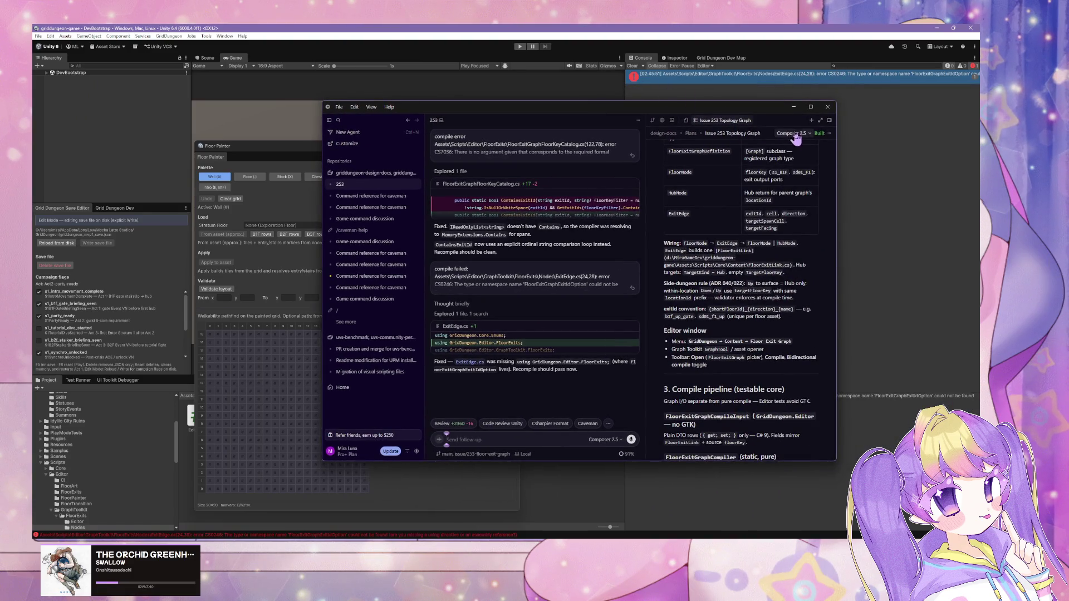
scroll(696, 231, "down", 10)
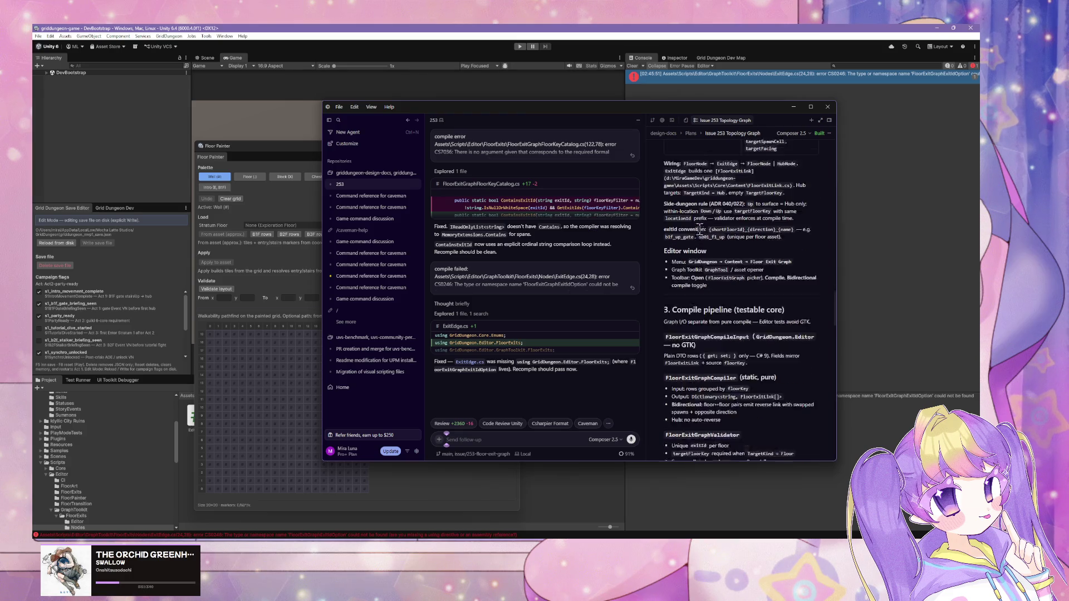
scroll(696, 234, "down", 3)
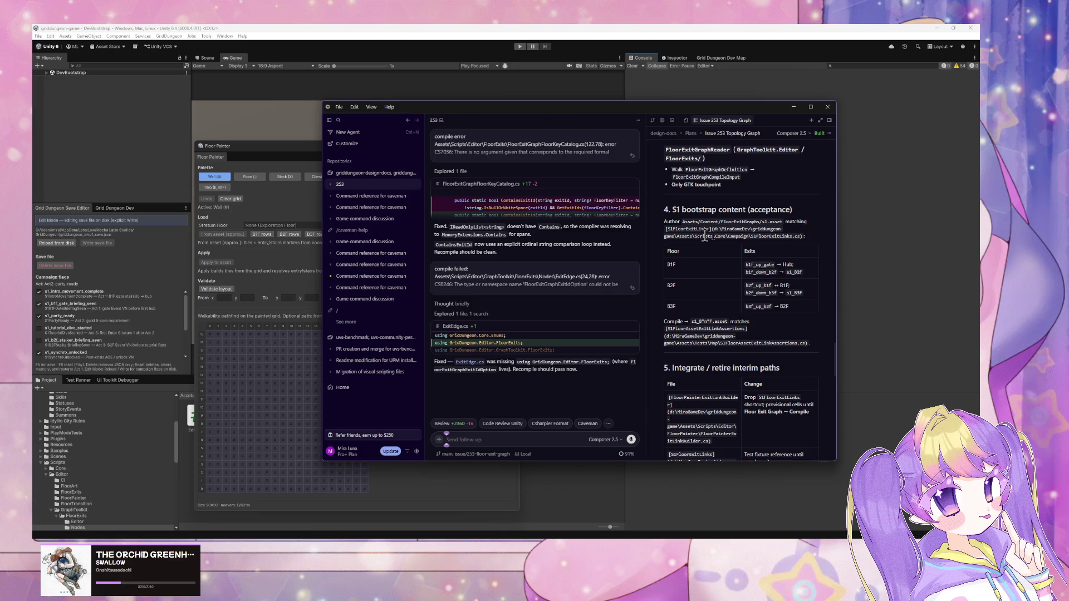
left_click(860, 267)
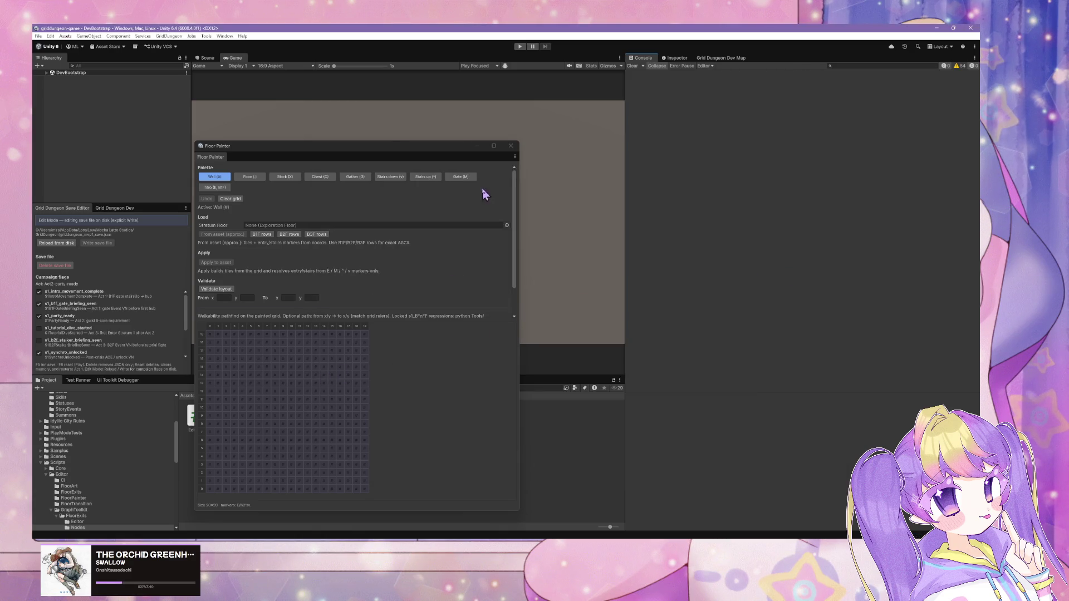
left_click(511, 145)
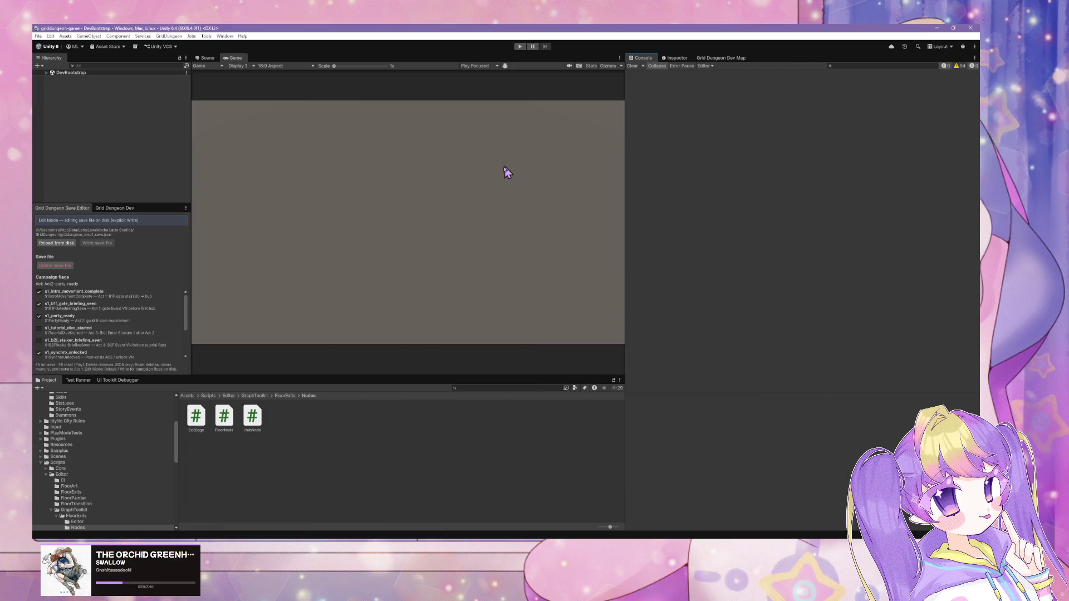
Open the s1 Floor Exit Graph from the GridDungeon > Content menu.
left_click(169, 36)
mouse_move(199, 92)
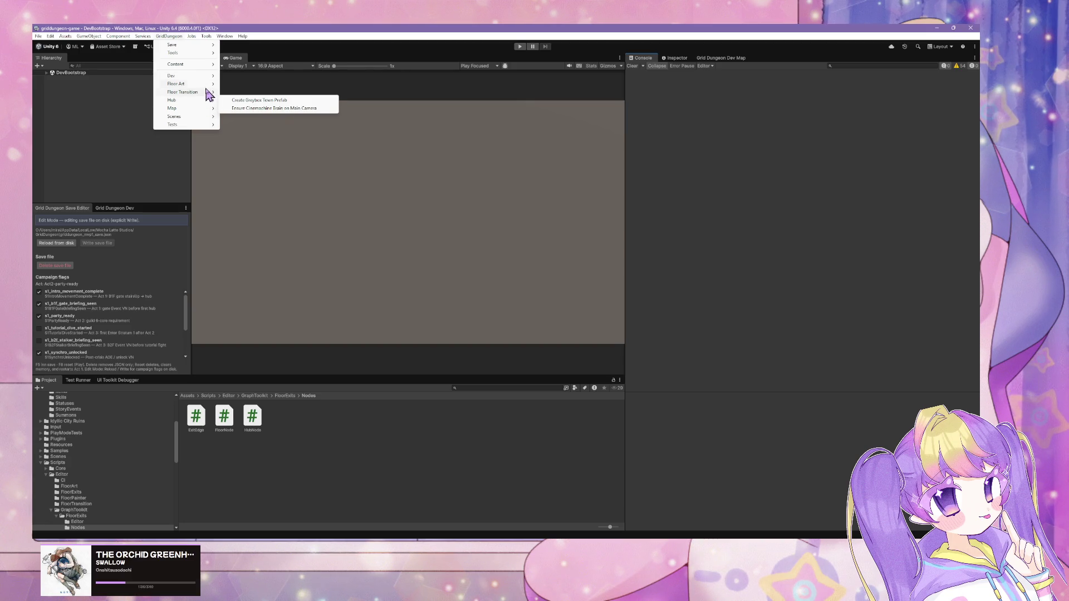
mouse_move(203, 66)
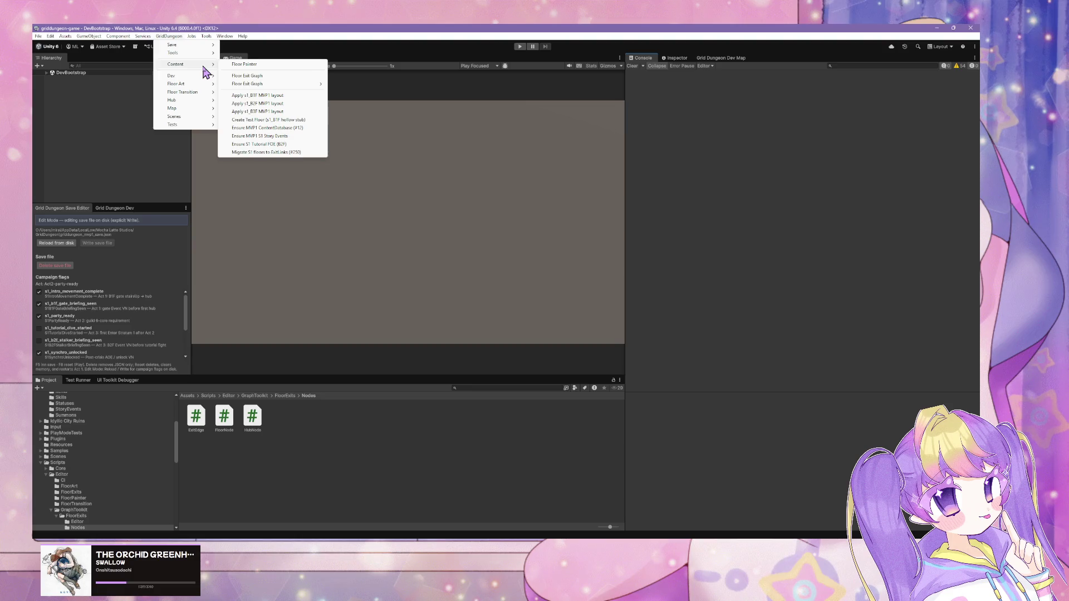
left_click(249, 77)
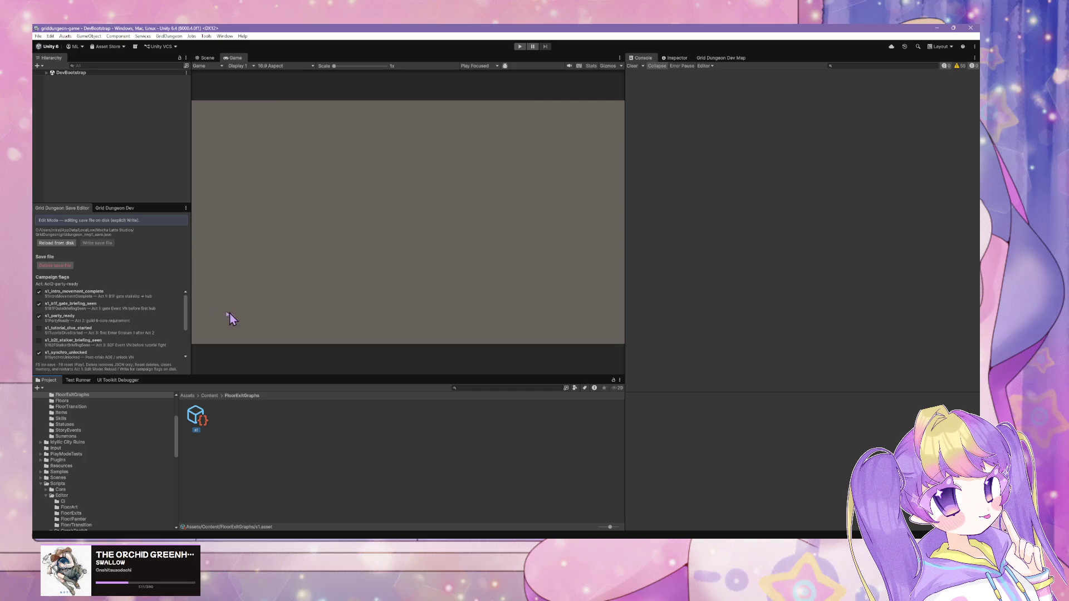
Run the GridDungeon command that ensures the S1 graph assets exist and compiles floors.
left_click(182, 37)
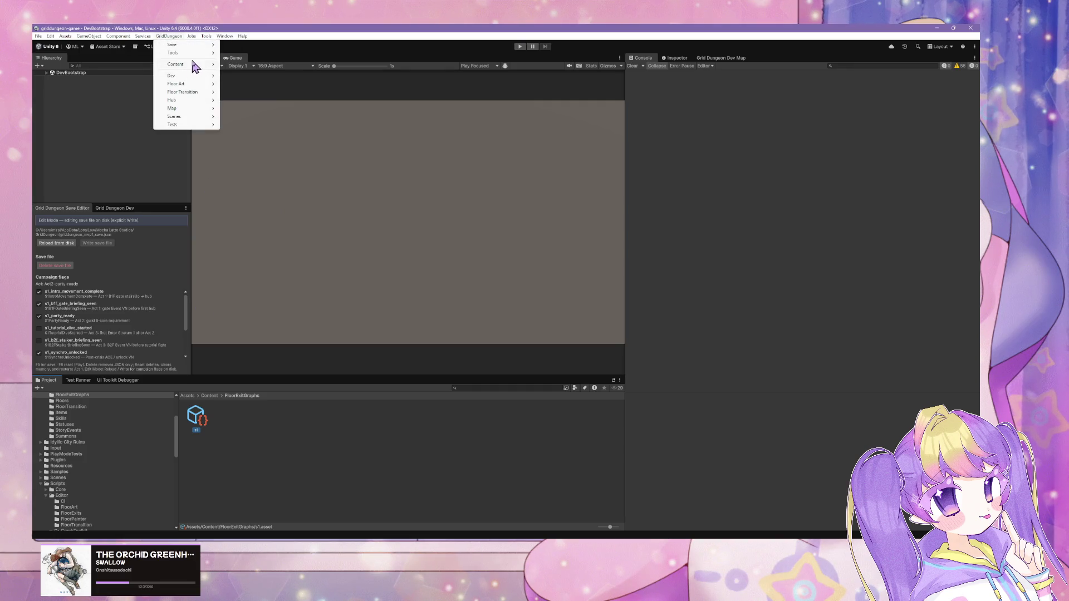
mouse_move(193, 69)
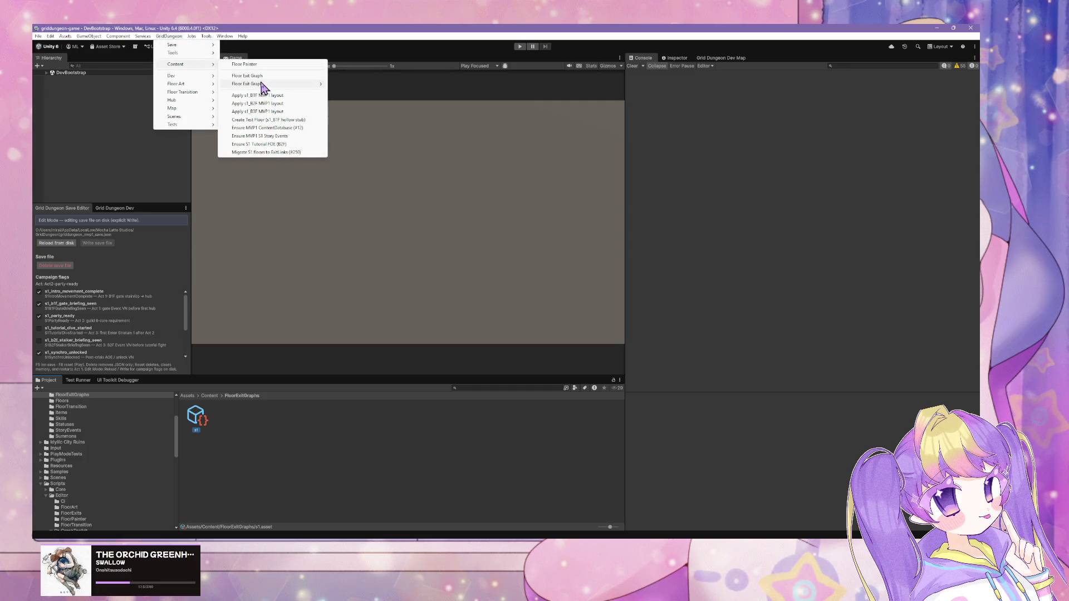
mouse_move(293, 84)
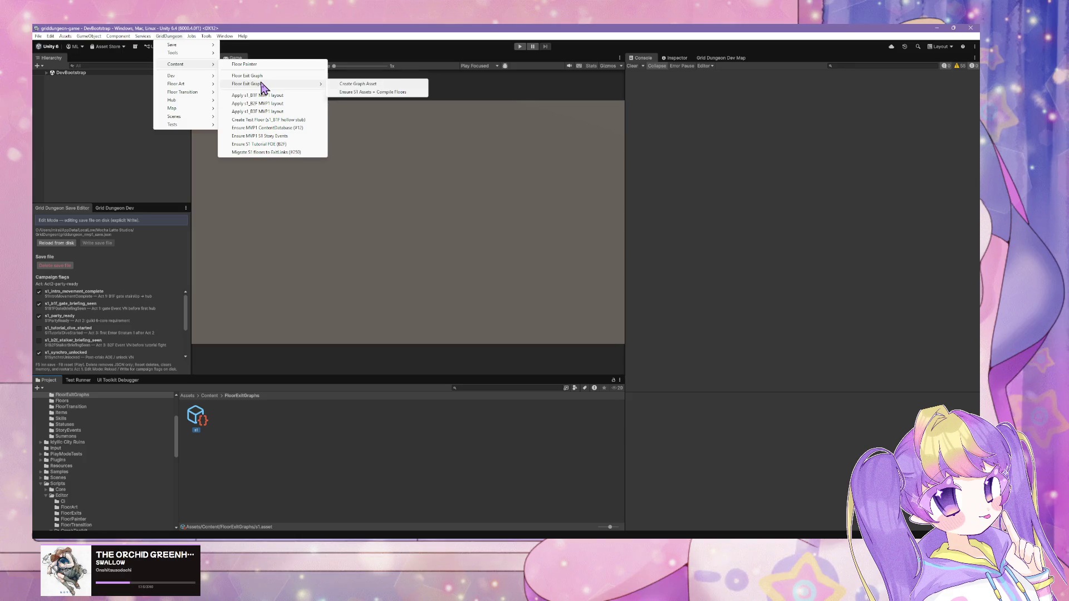
left_click(385, 92)
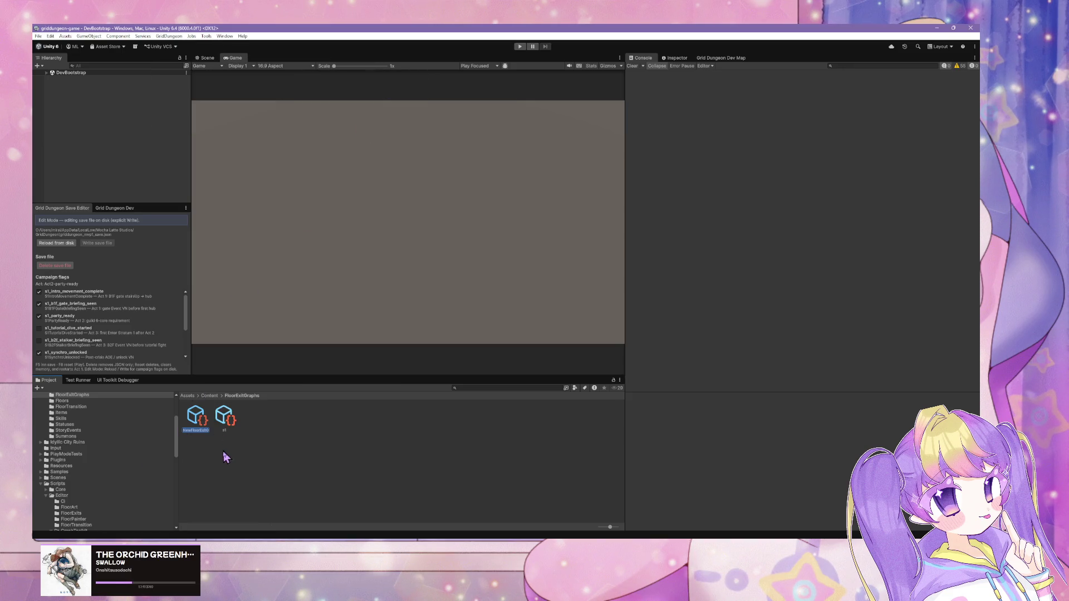
Delete the stray NewFloorExitGraph asset and select the s1 graph asset.
left_click(201, 421)
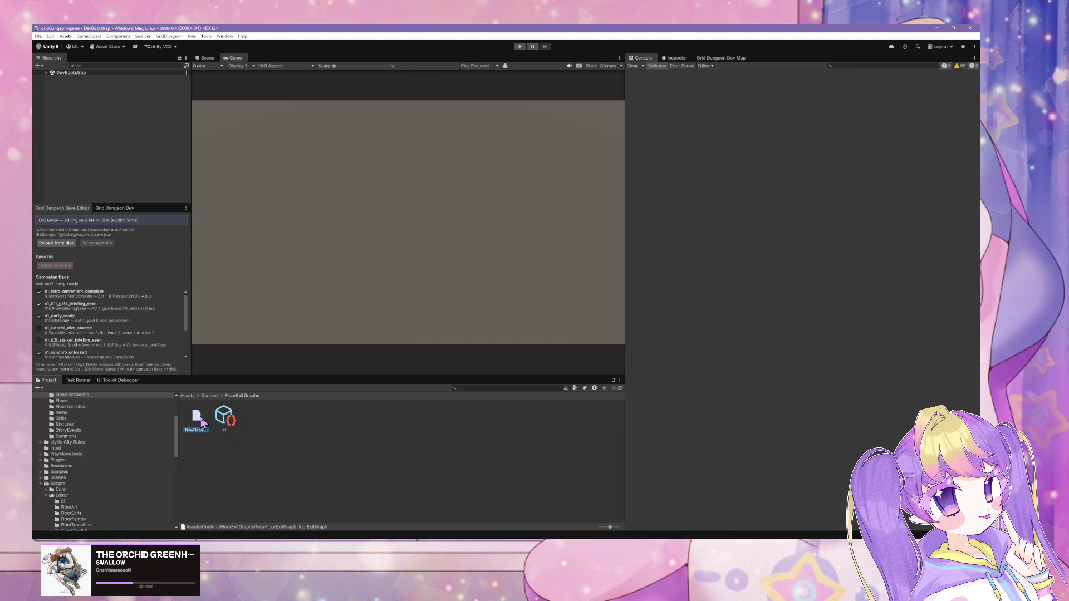
key("Delete")
left_click(534, 298)
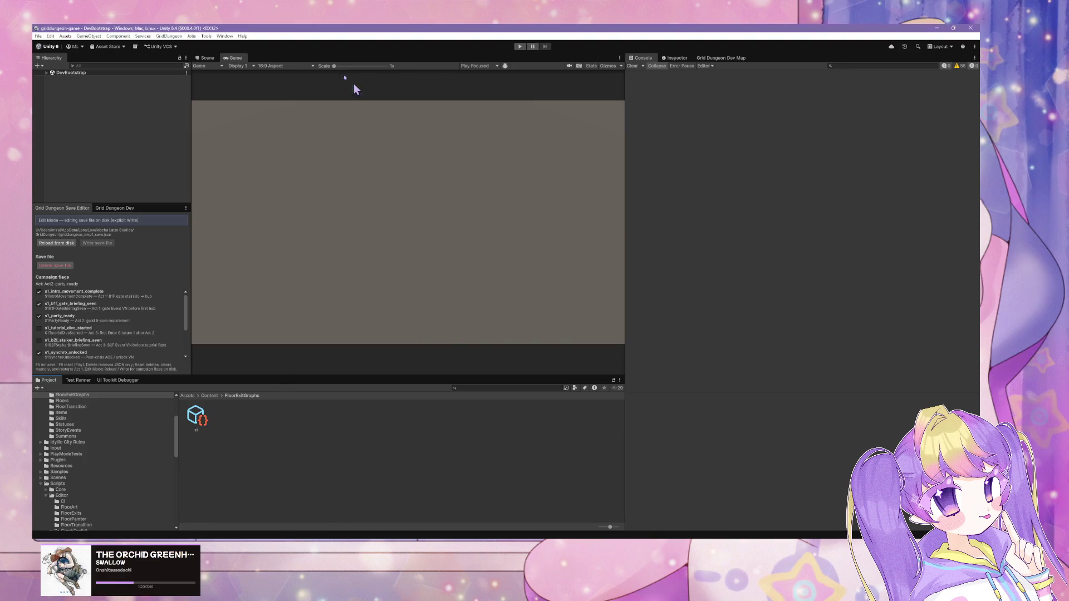
left_click(239, 38)
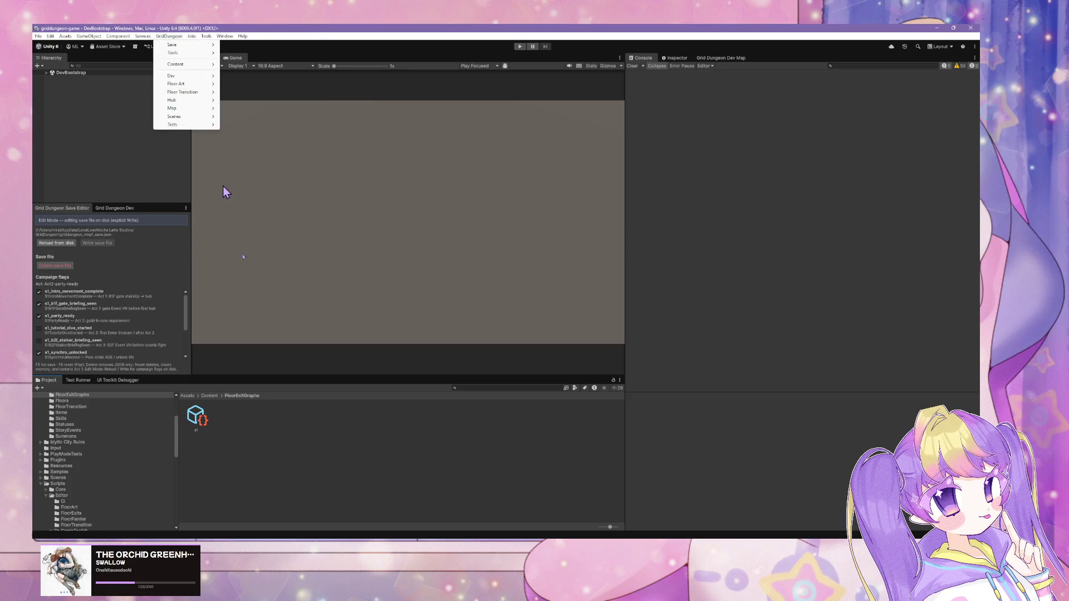
left_click(204, 418)
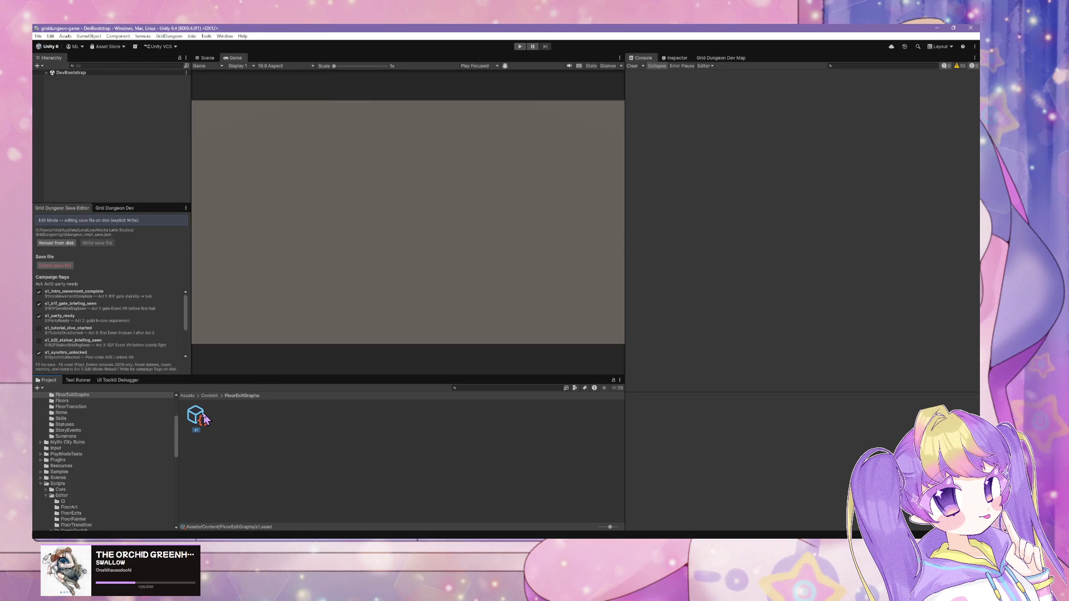
In the Inspector, set the s1 graph's Location Id to s1 from the Locations list.
left_click(675, 59)
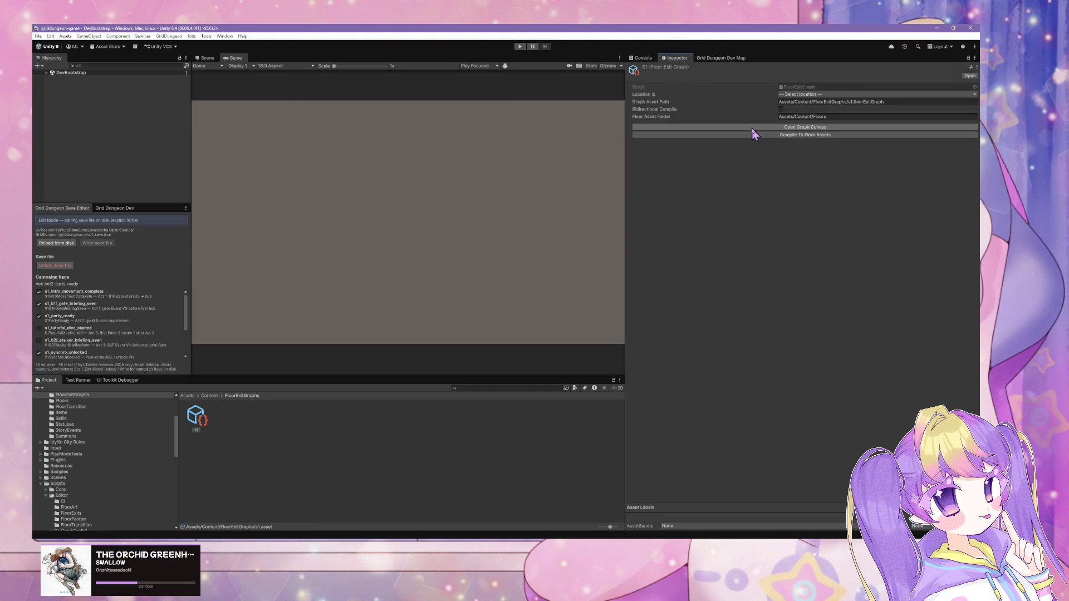
left_click(796, 95)
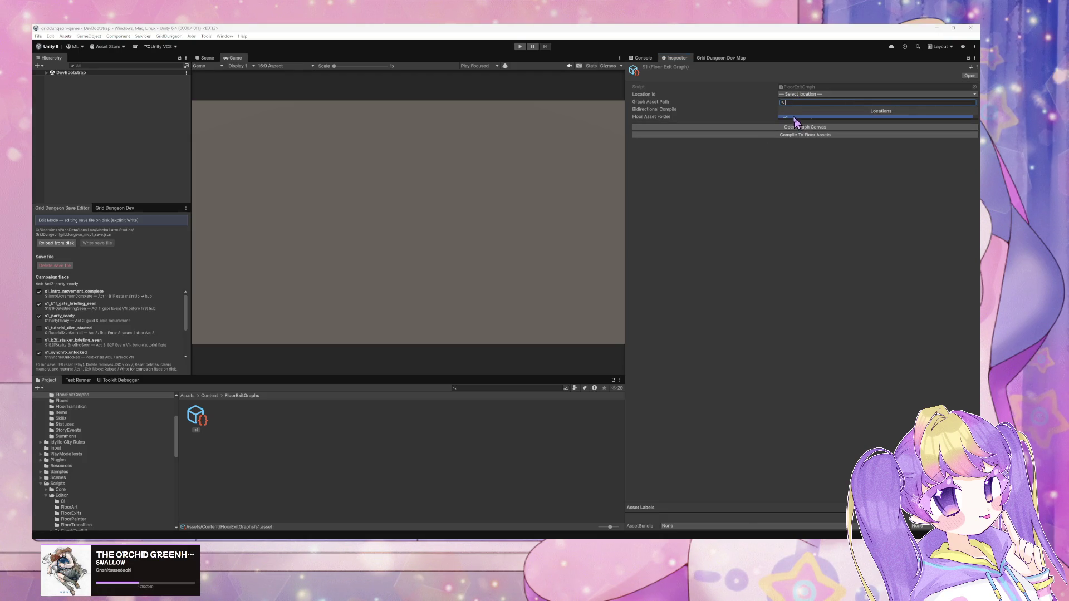
left_click(794, 117)
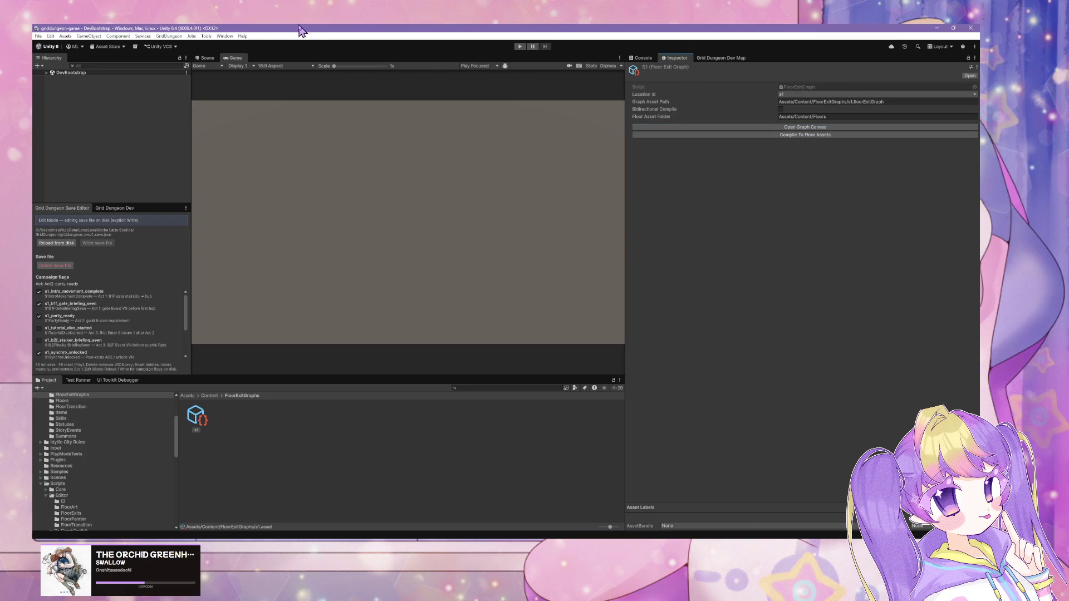
left_click(224, 36)
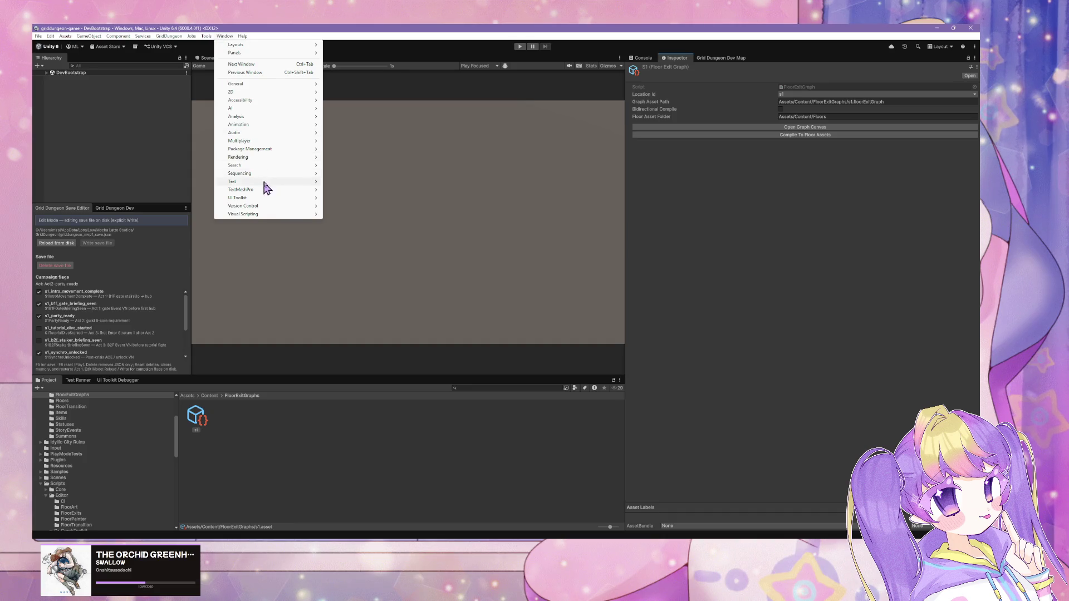
Save the current window arrangement as a new layout named GridDungeon.
mouse_move(278, 195)
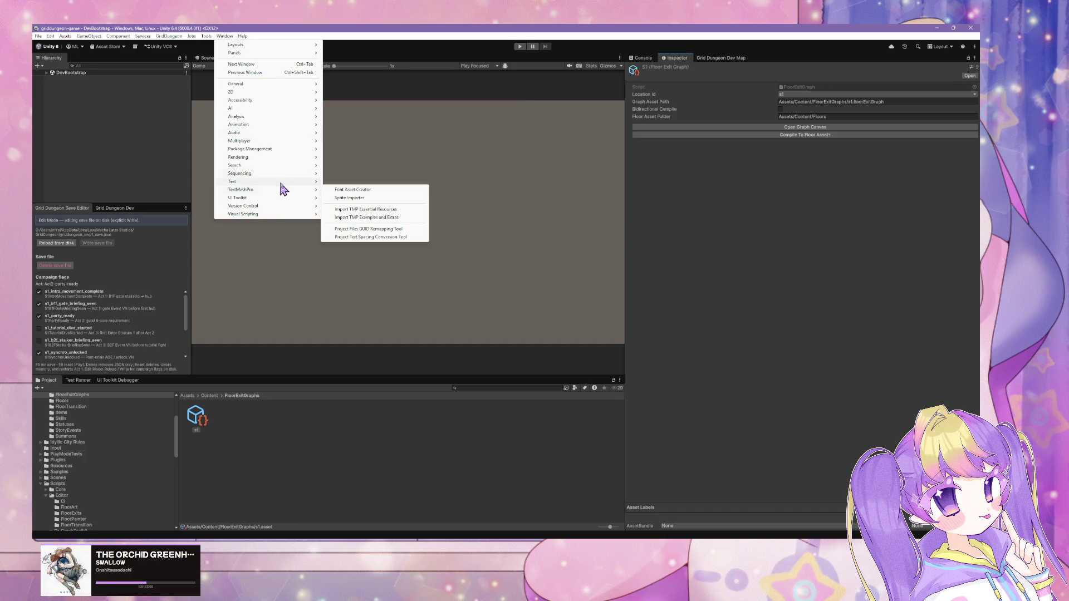
mouse_move(295, 155)
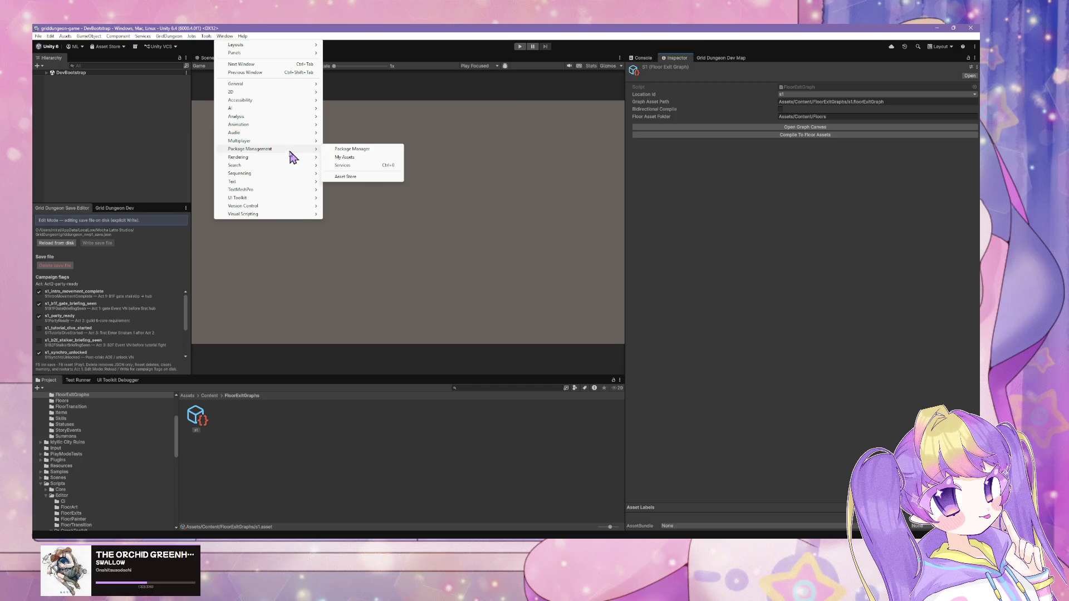
left_click(196, 426)
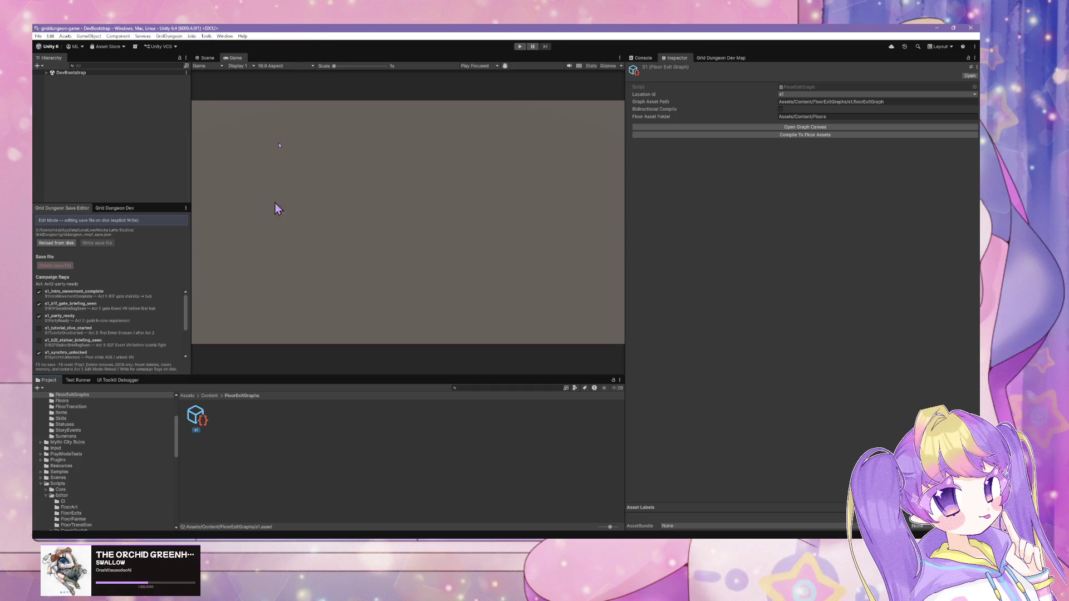
left_click(226, 37)
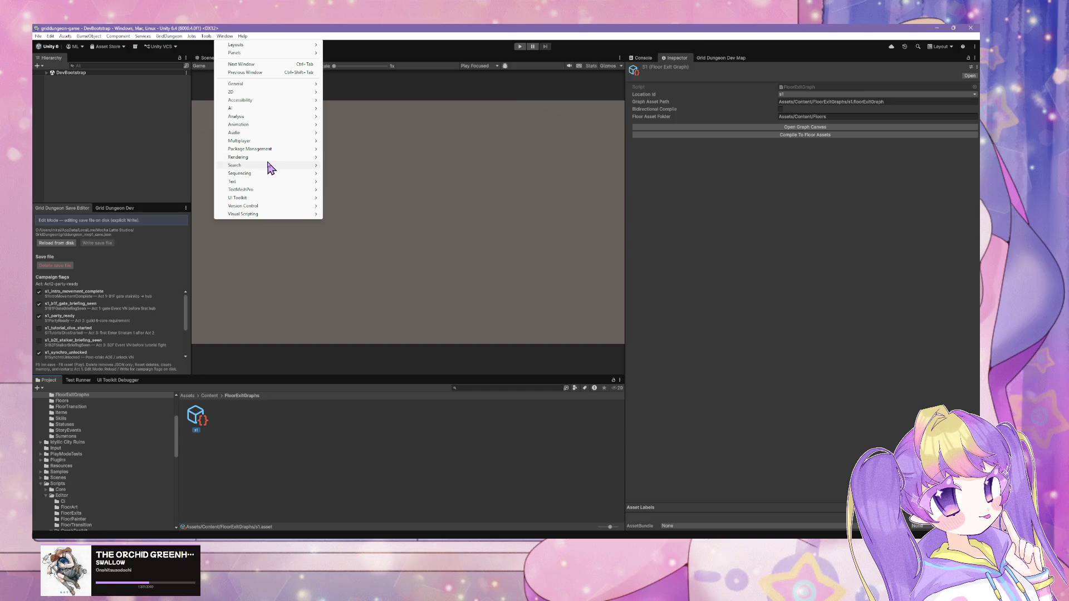
mouse_move(309, 54)
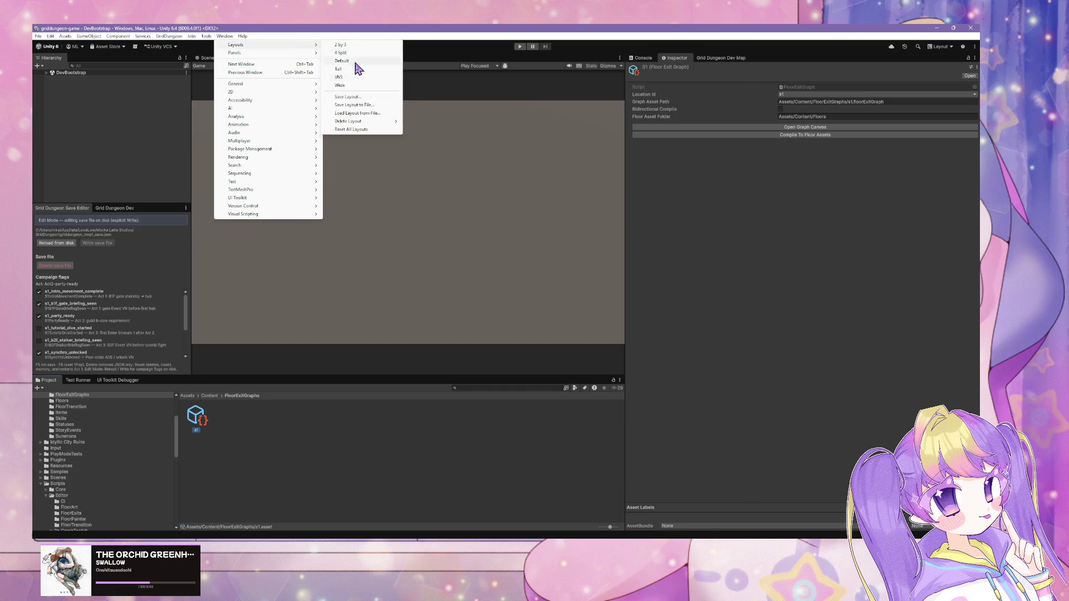
left_click(371, 97)
type("GridDungeon")
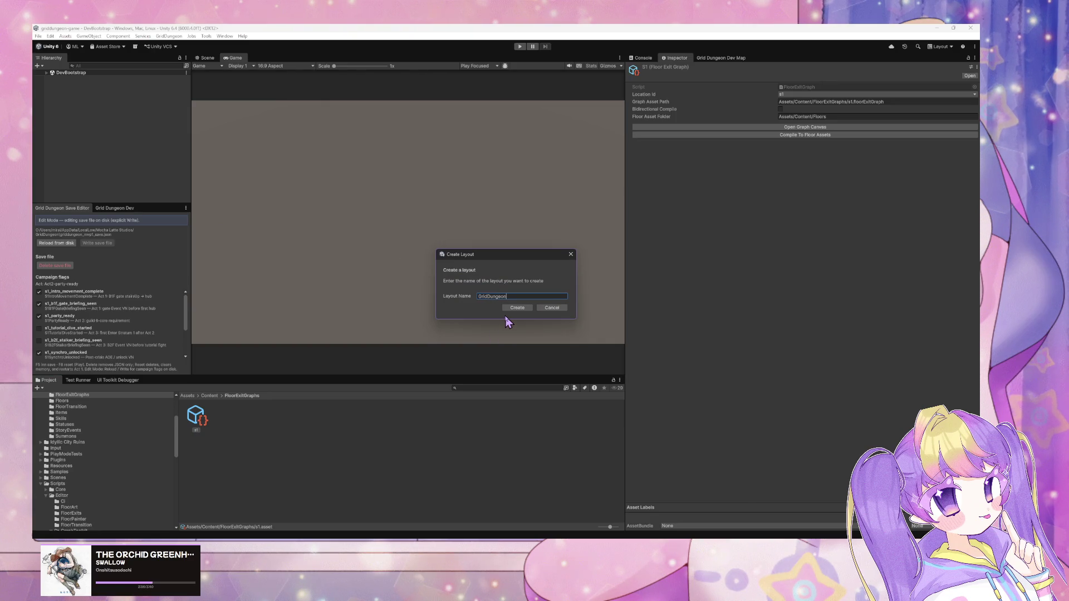
left_click(518, 308)
Dismiss the Window menu and make the Project panel slightly shorter.
left_click(225, 36)
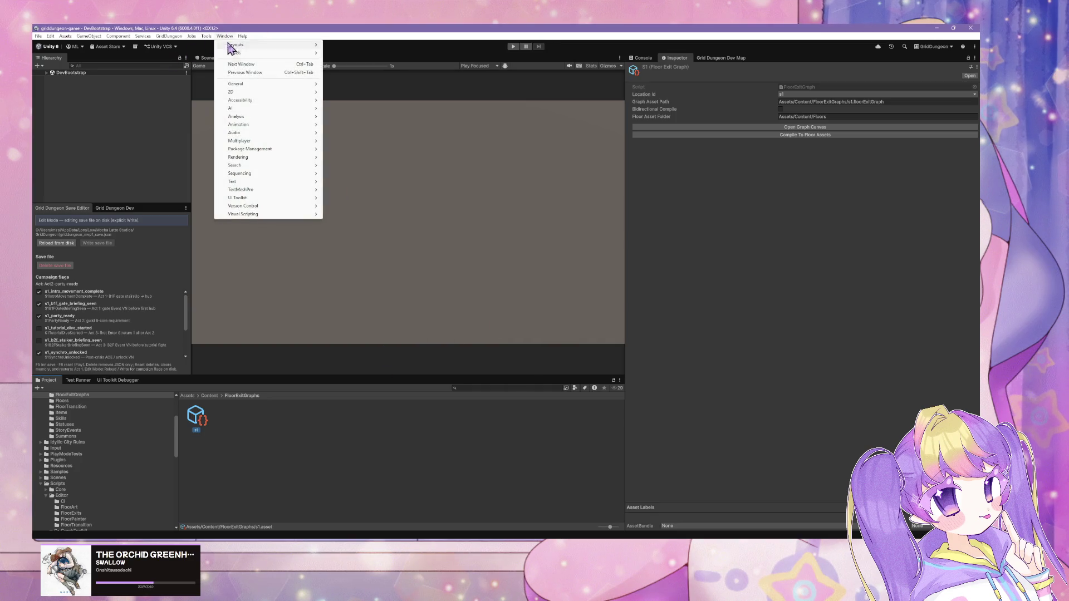
mouse_move(281, 129)
left_click(891, 183)
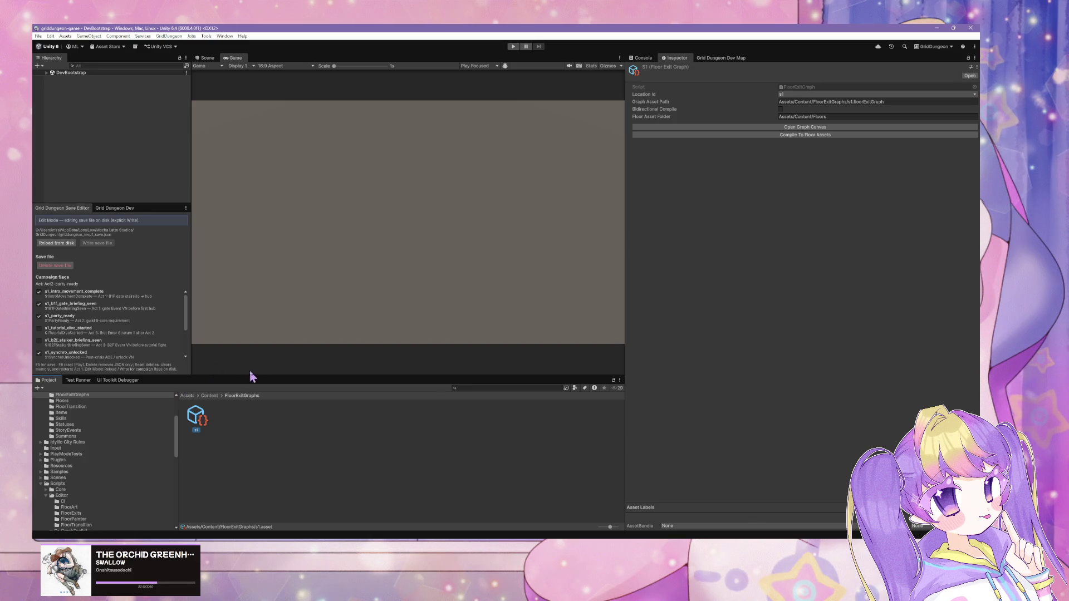
mouse_move(263, 377)
left_mouse_down()
mouse_move(312, 192)
mouse_move(343, 405)
left_mouse_up()
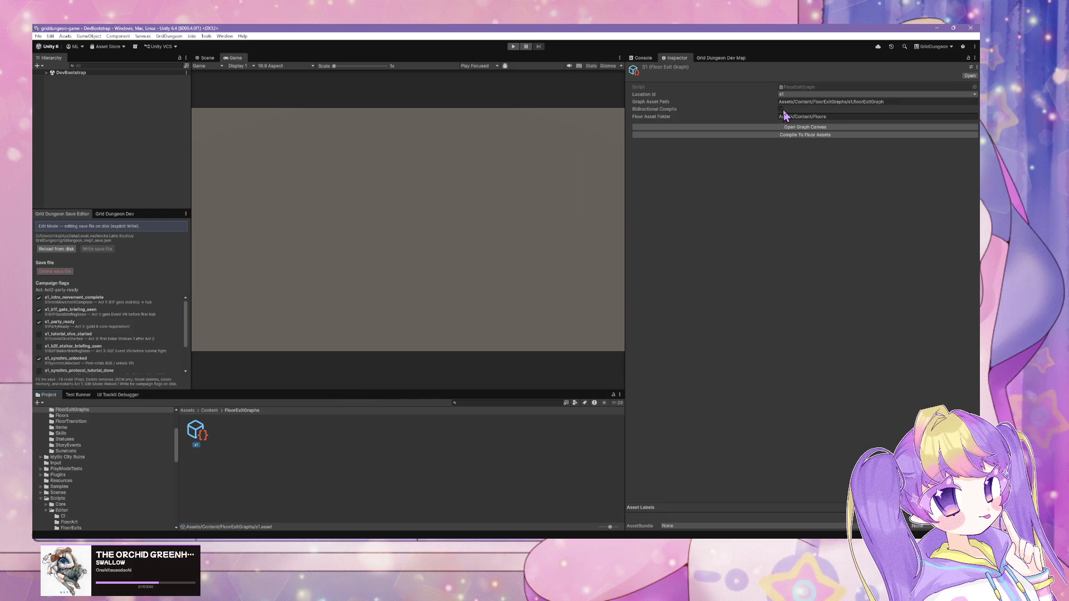
left_click(936, 95)
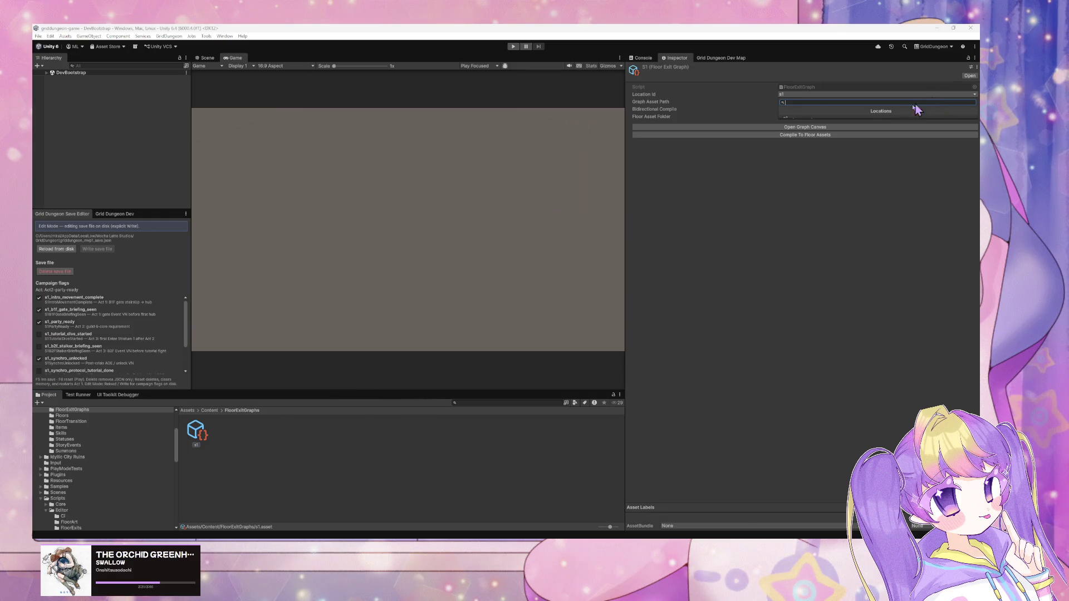
left_click(808, 273)
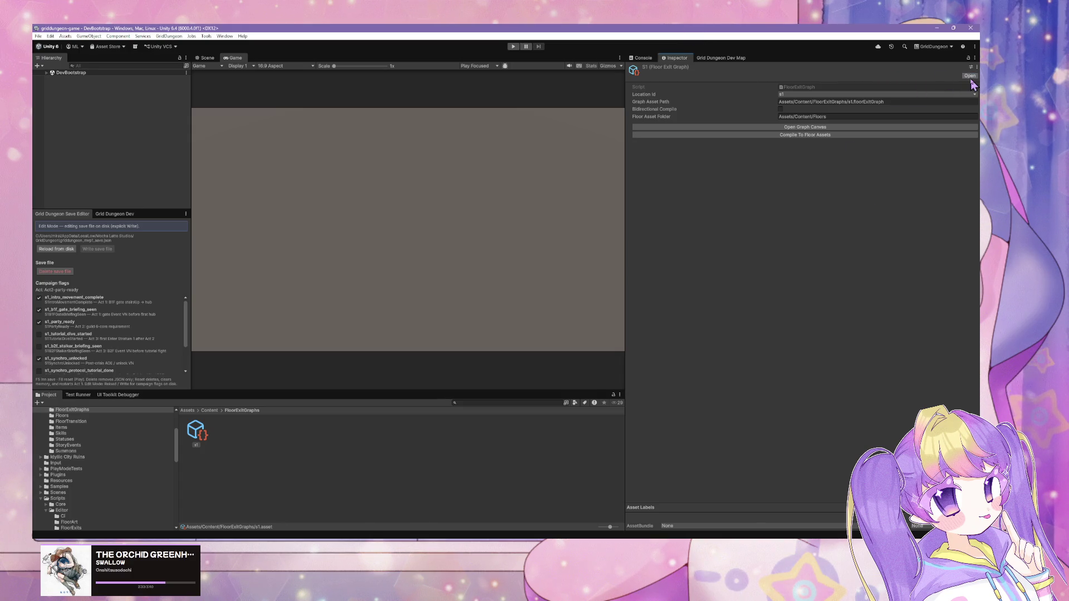
left_click(224, 36)
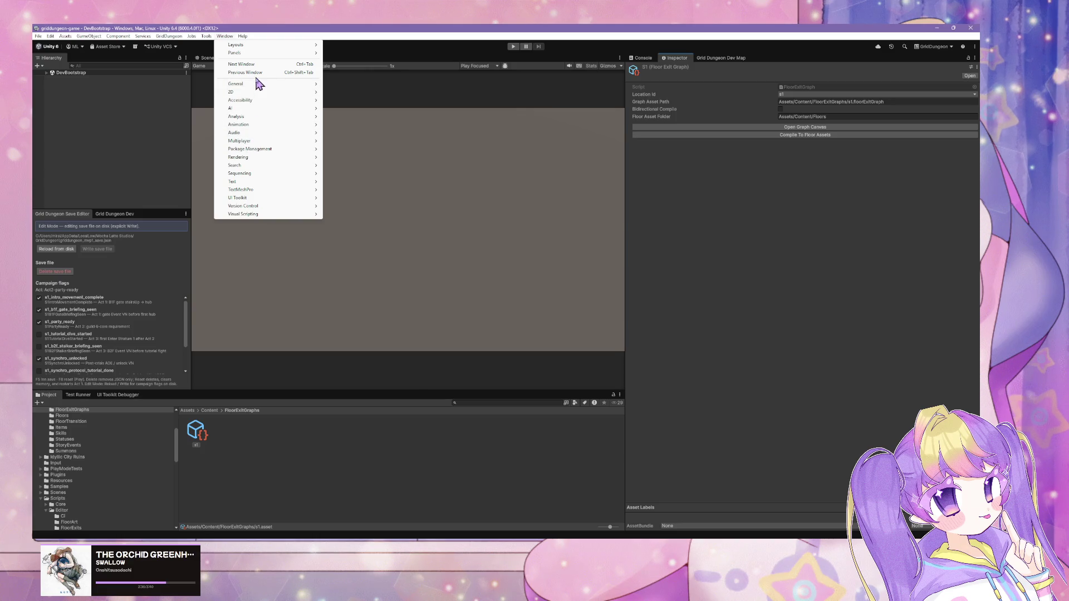
Switch the editor to the Default layout.
mouse_move(254, 86)
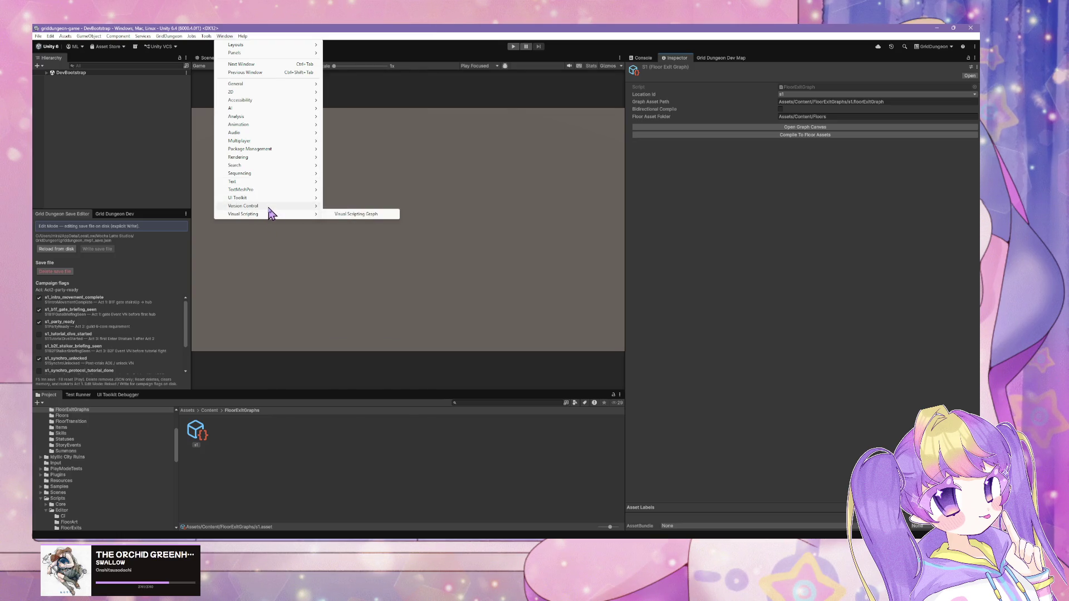
mouse_move(271, 192)
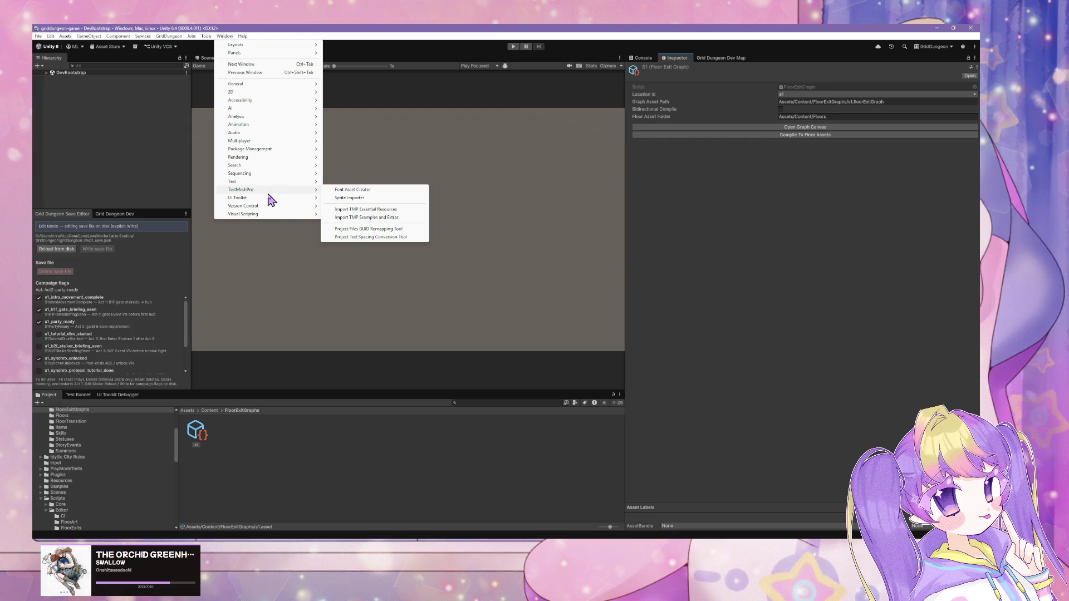
mouse_move(265, 167)
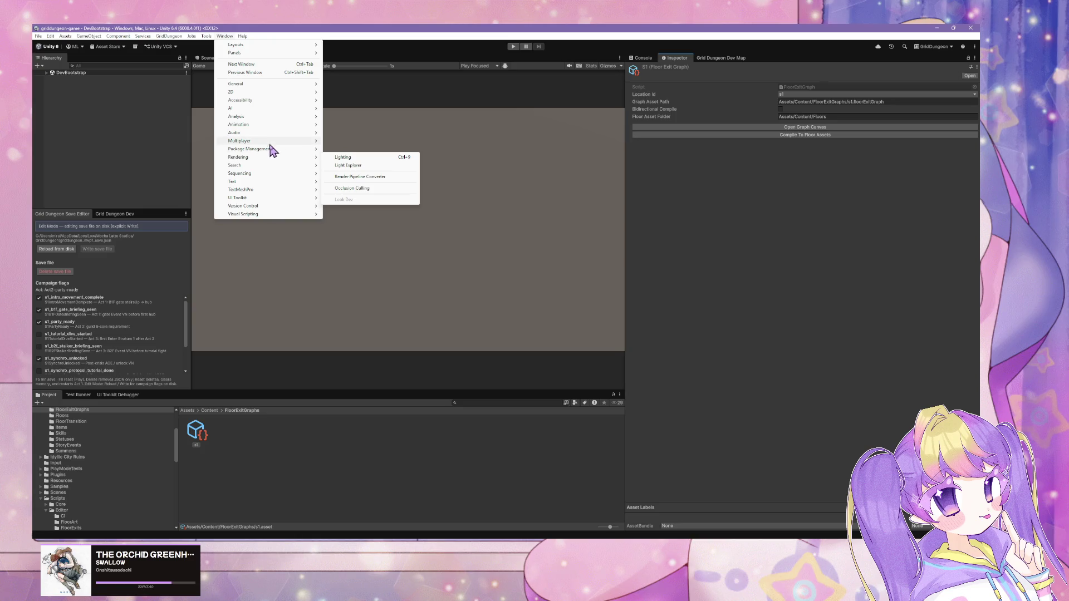
mouse_move(270, 143)
mouse_move(272, 125)
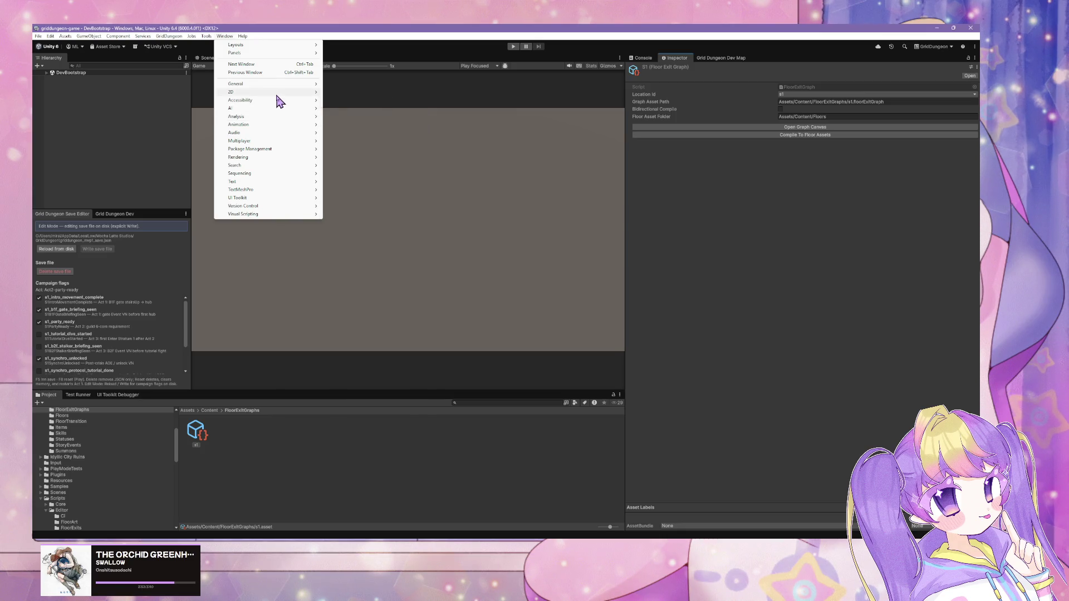
left_click(225, 36)
left_click(225, 36)
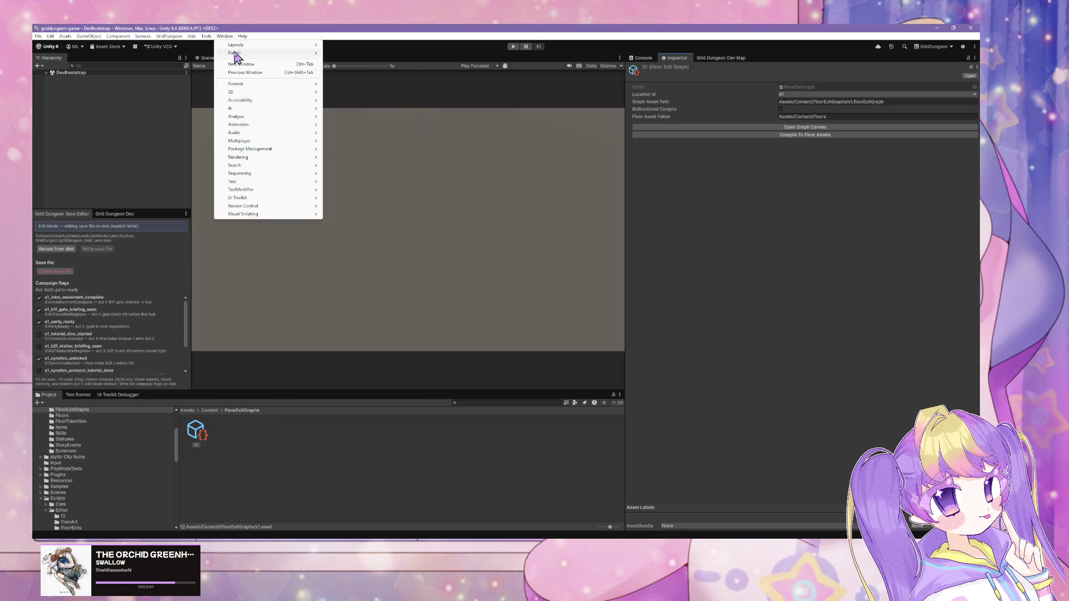
mouse_move(237, 52)
mouse_move(281, 46)
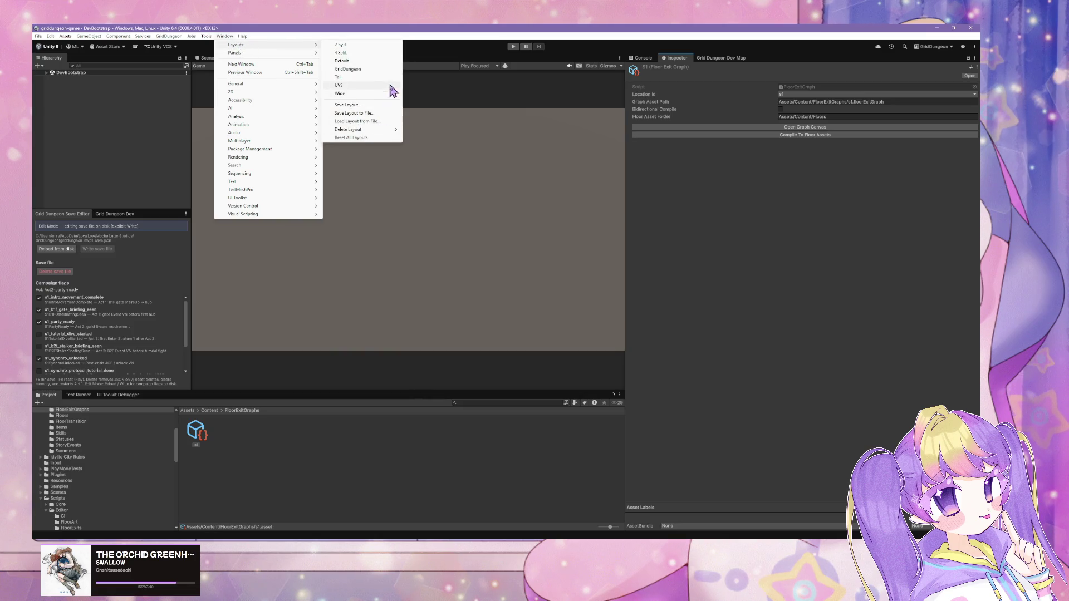
left_click(378, 61)
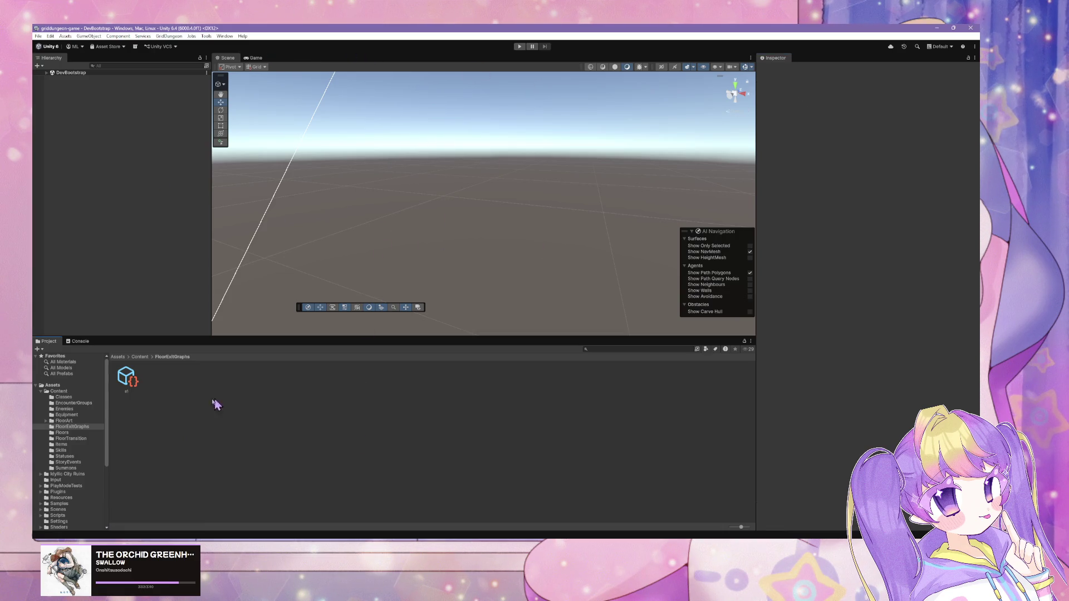
Select the s1 asset, restore the GridDungeon layout, and bring the documentation browser forward.
left_click(123, 383)
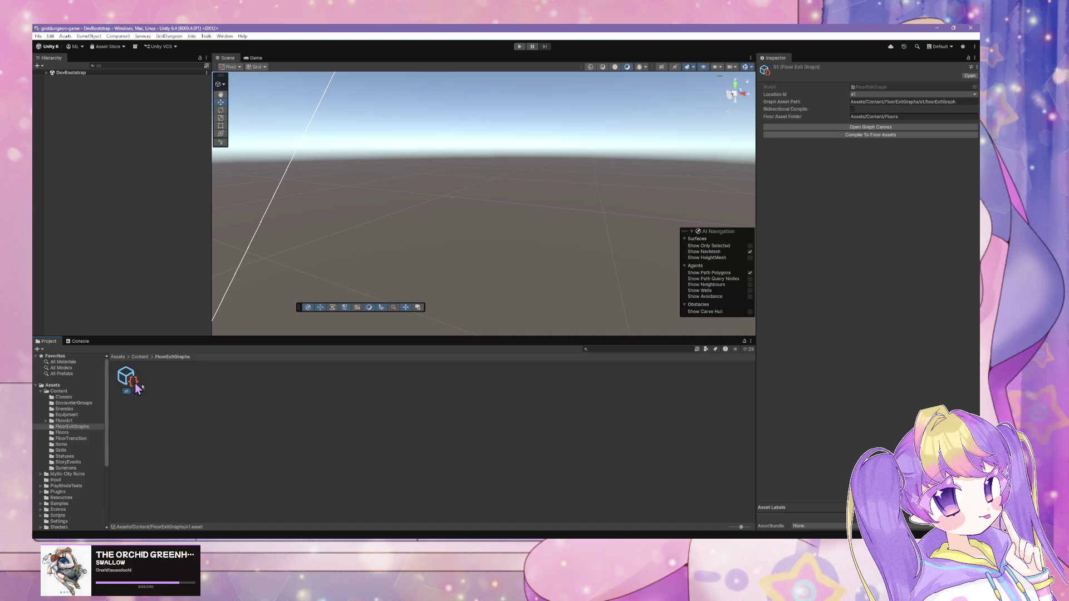
left_click(228, 35)
mouse_move(246, 52)
mouse_move(286, 46)
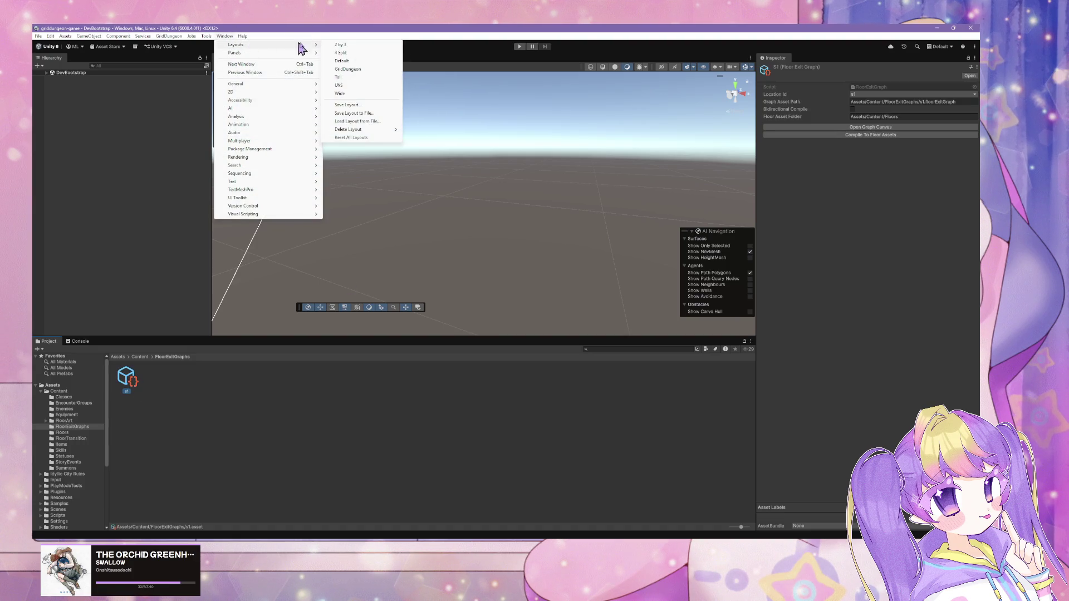
left_click(367, 71)
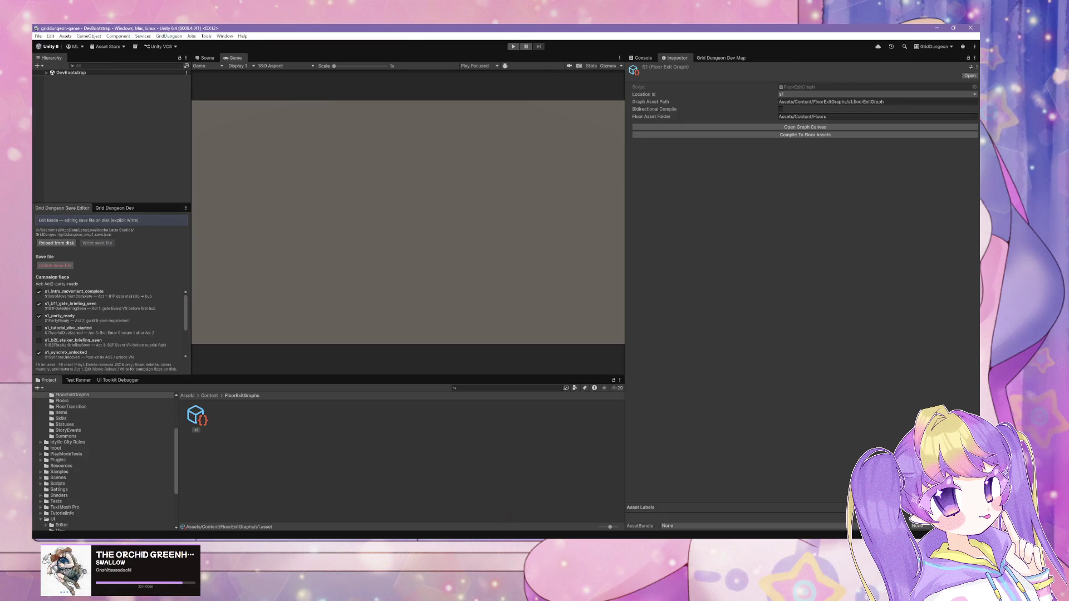
mouse_move(535, 533)
left_click(533, 506)
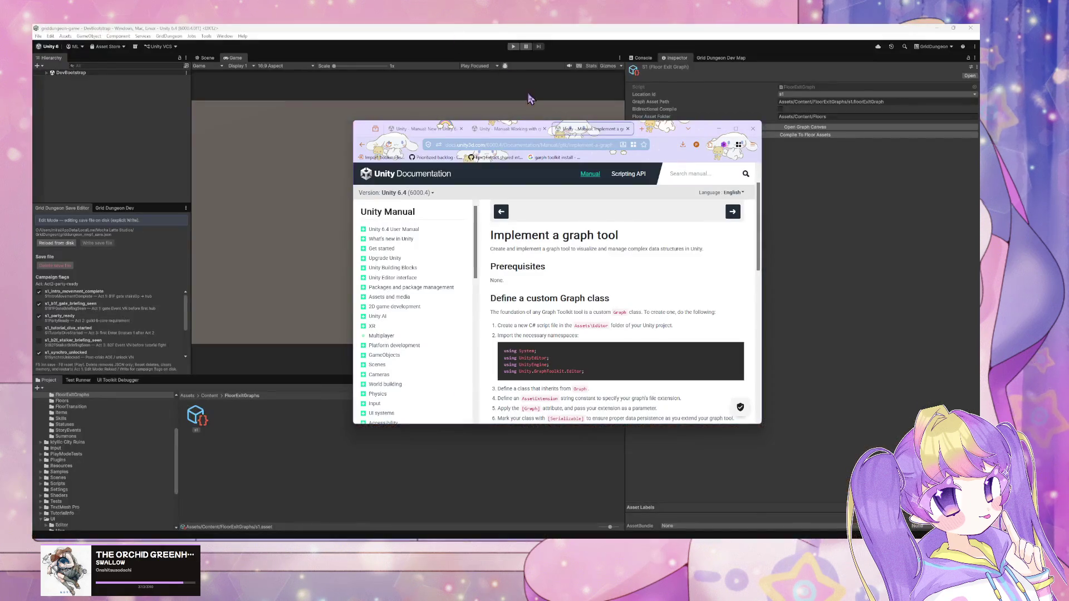
Search Google for 'graph canvas not opening unity' and read the expanded AI Overview.
left_click(512, 145)
type("gra")
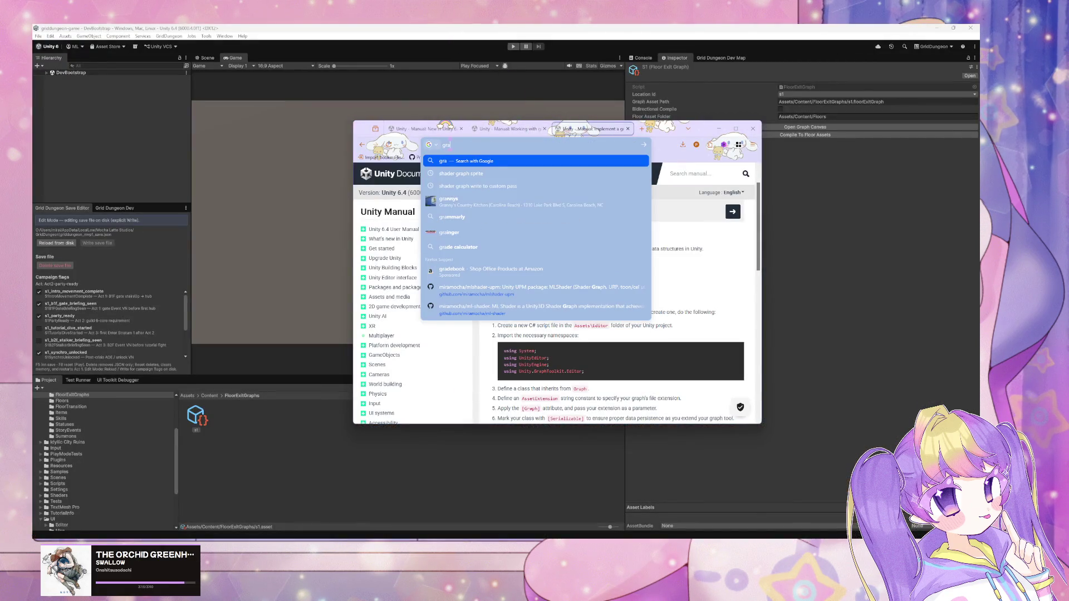
type("ph canvas no")
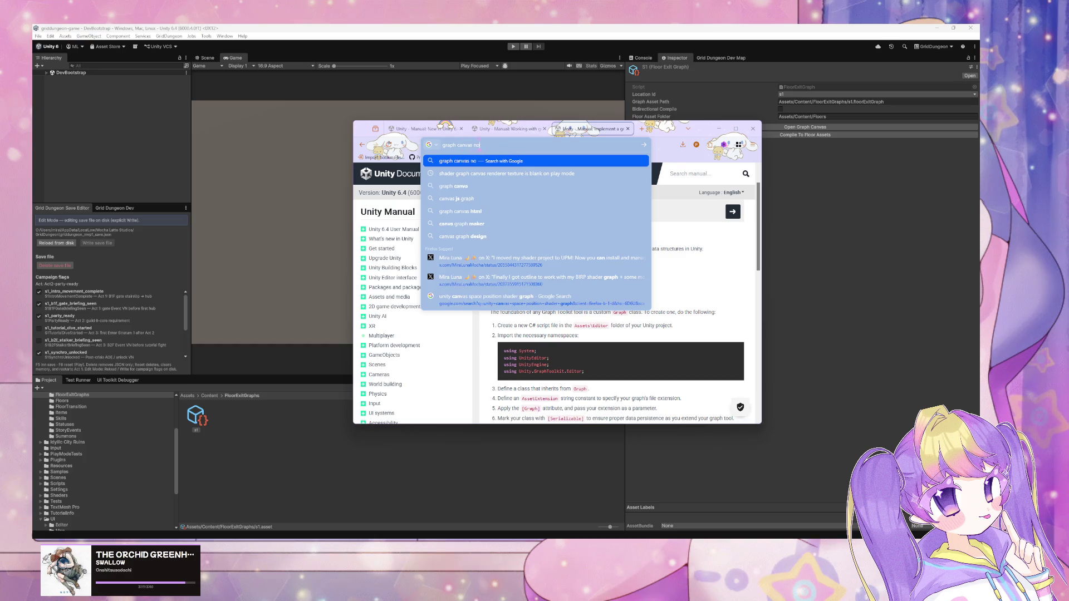
type("t openingun")
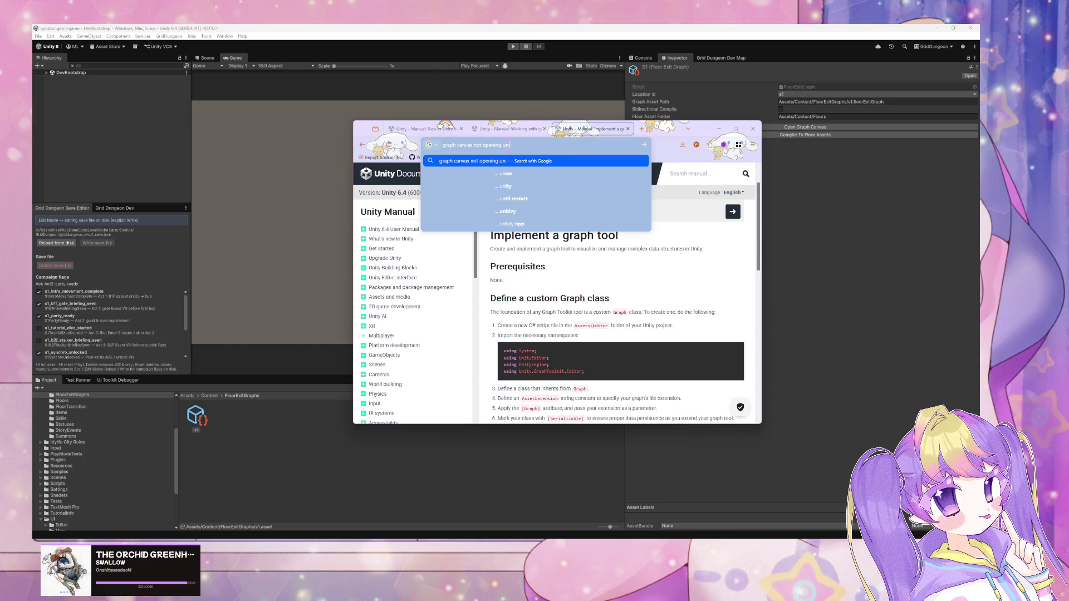
type("bity")
key("Return")
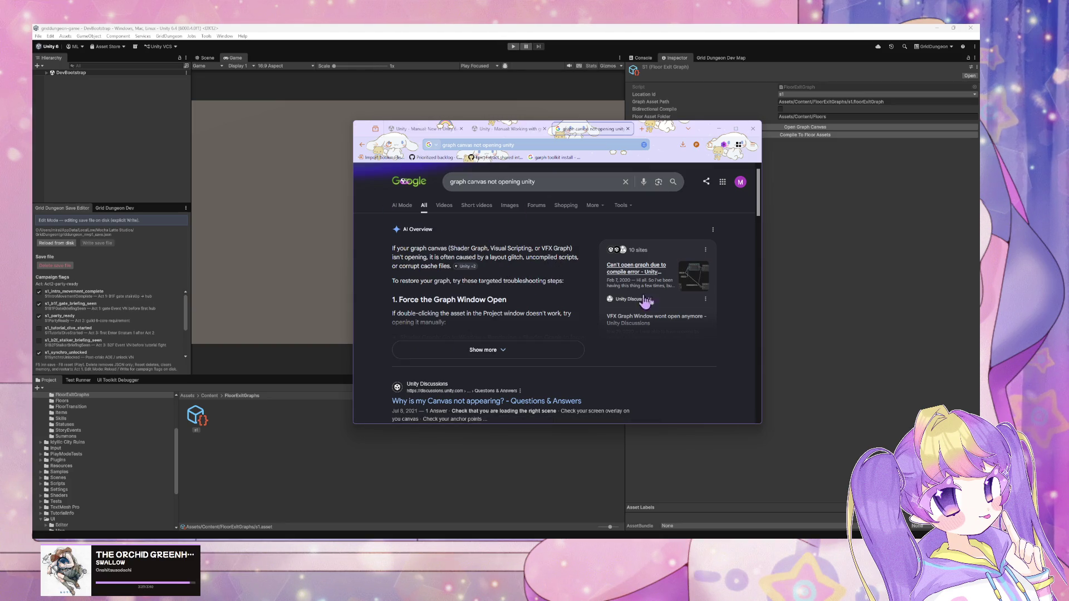
left_click(579, 351)
scroll(578, 311, "down", 2)
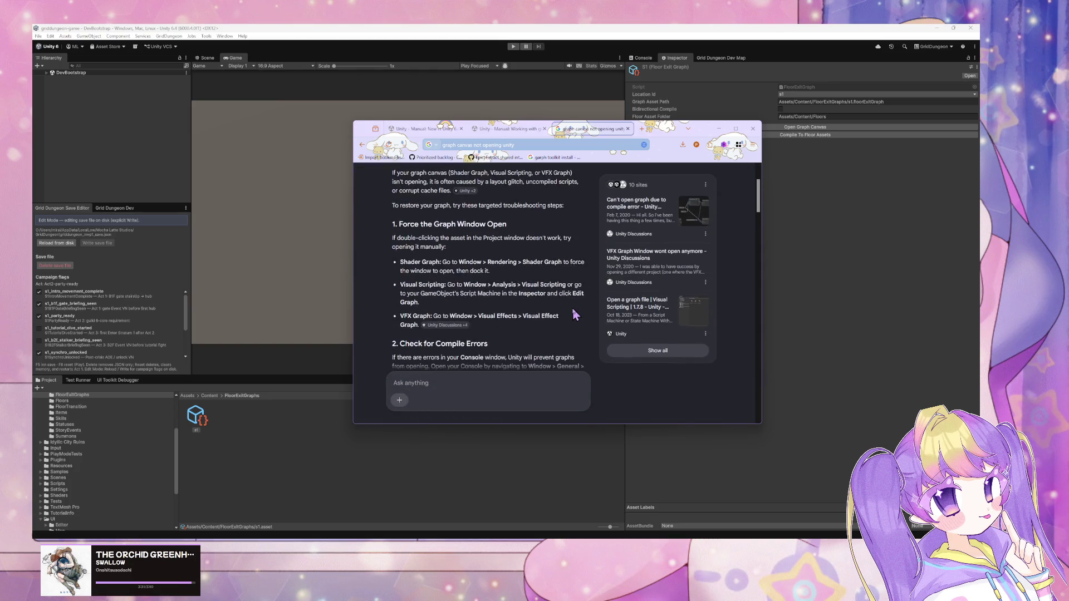
scroll(575, 315, "down", 5)
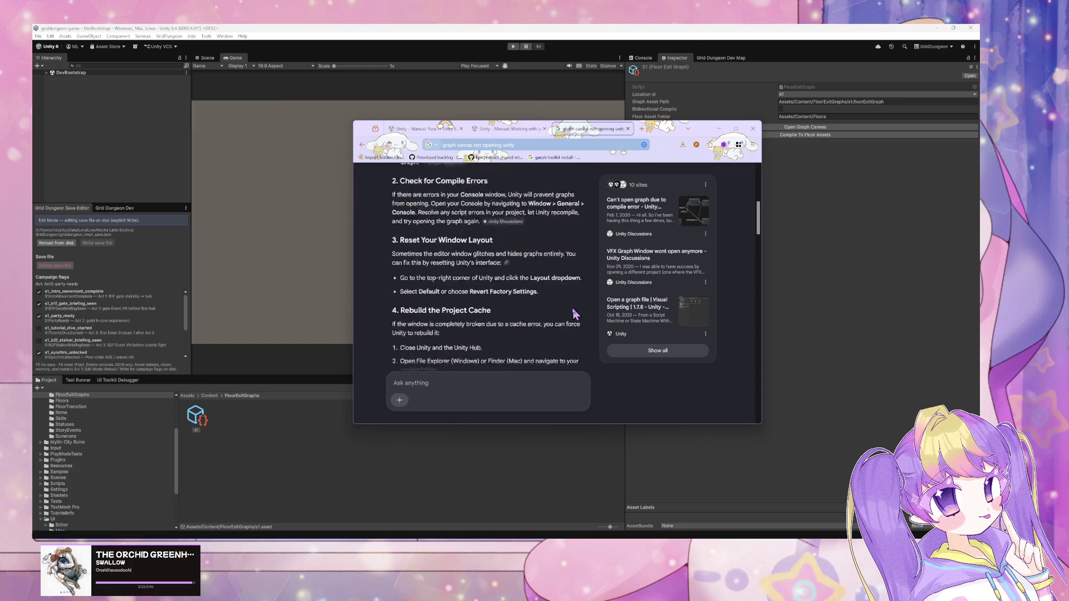
scroll(576, 315, "up", 7)
scroll(575, 315, "up", 1)
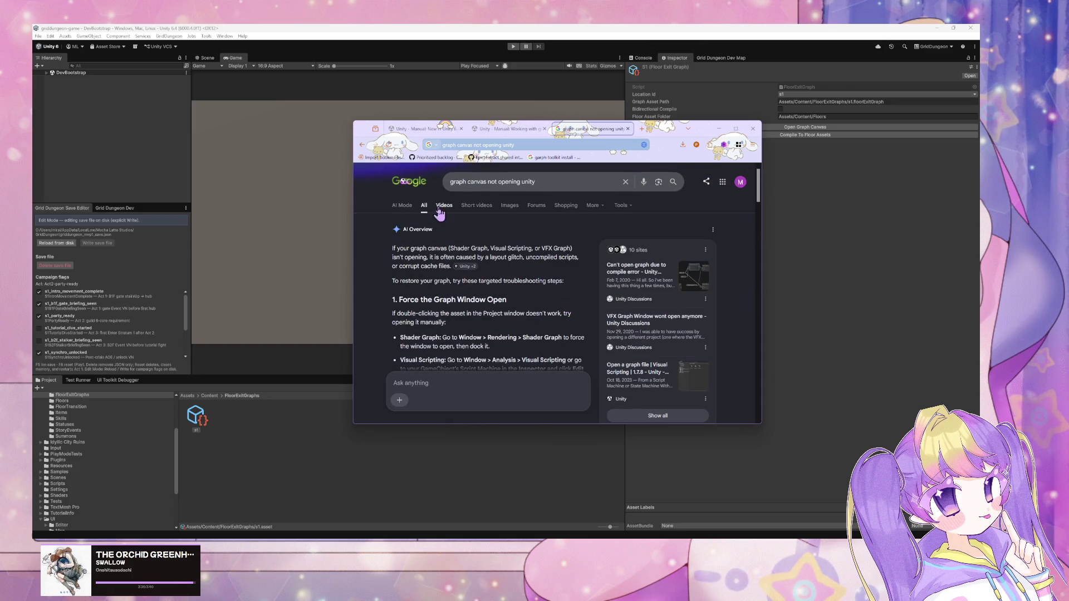
Refine the search with 'toolkit', read the Console-errors advice, then show Unity's Console.
left_click(466, 181)
type("toolkit")
key("Return")
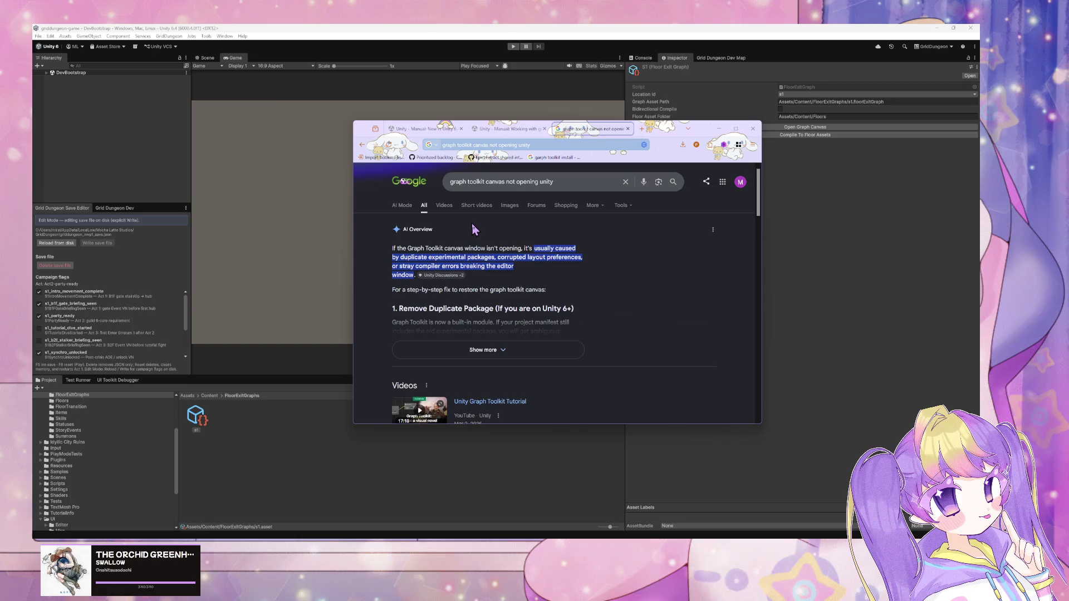
left_click(548, 350)
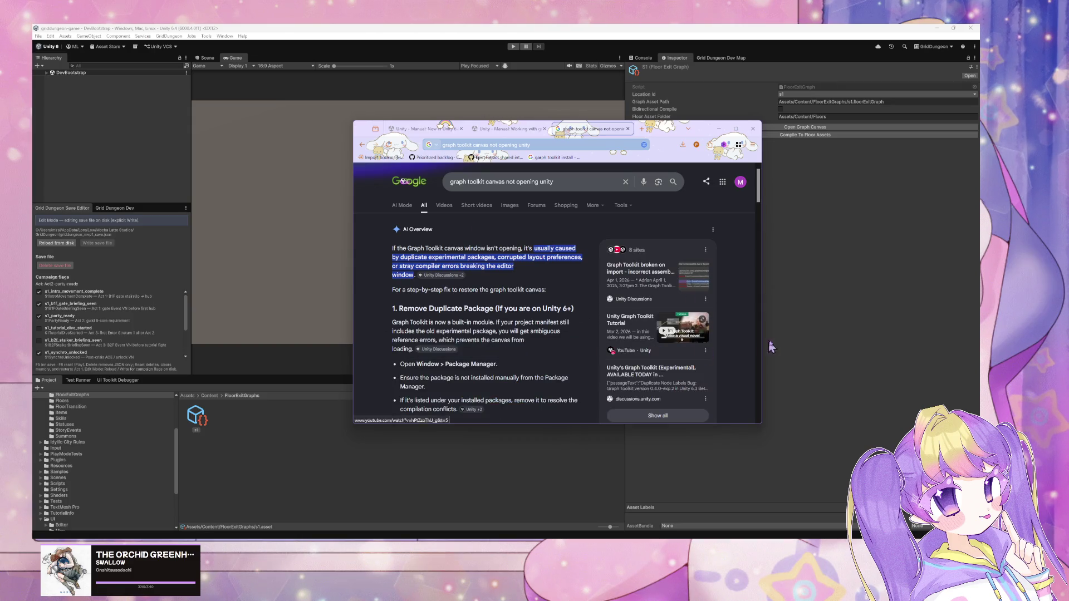
scroll(548, 348, "down", 3)
scroll(549, 348, "down", 2)
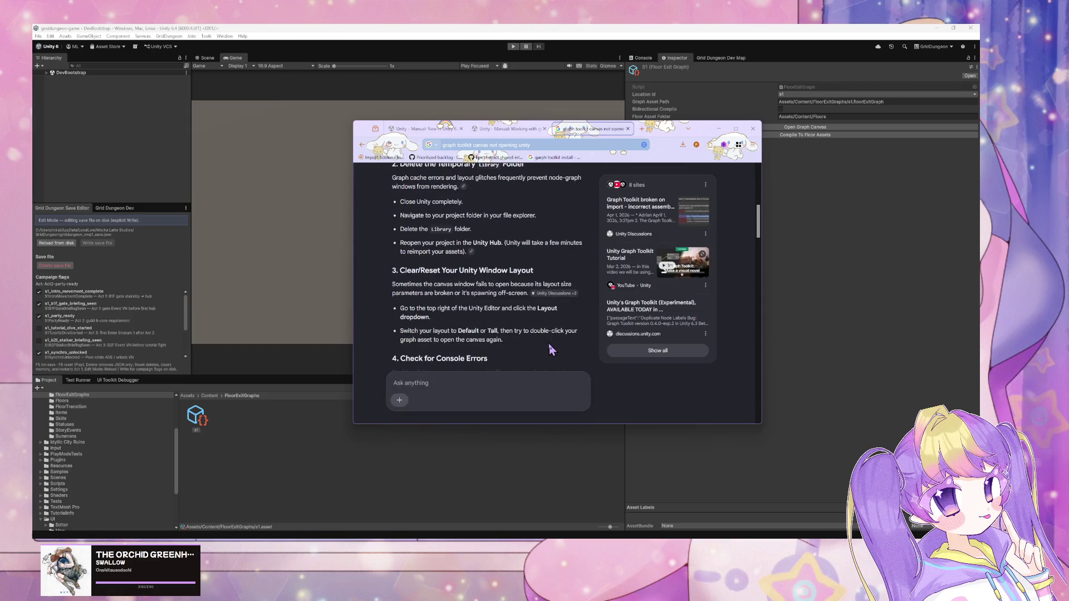
scroll(551, 349, "down", 2)
scroll(551, 350, "up", 2)
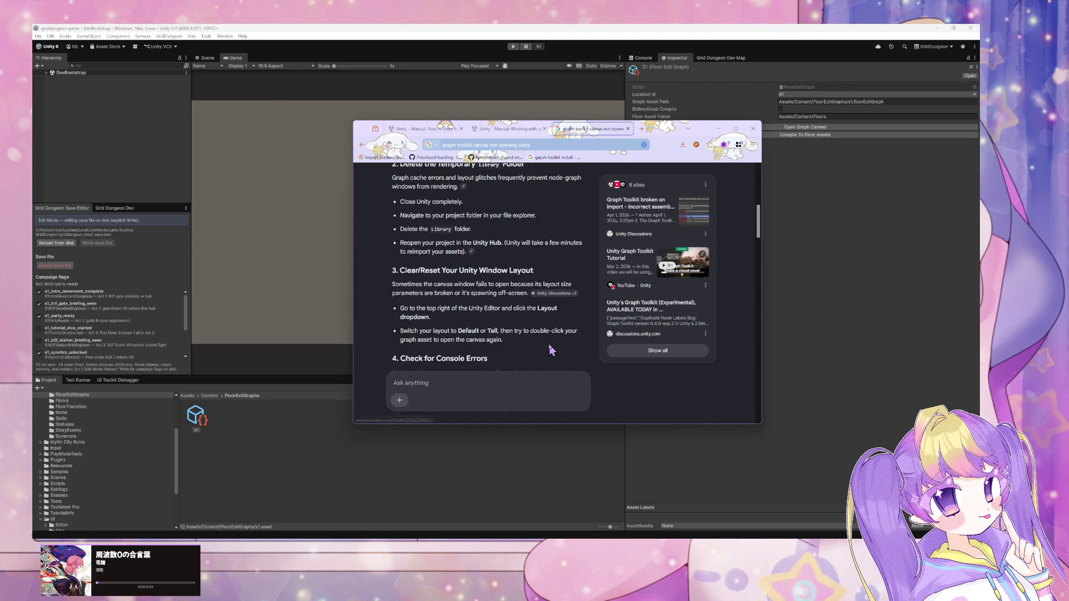
scroll(510, 329, "down", 2)
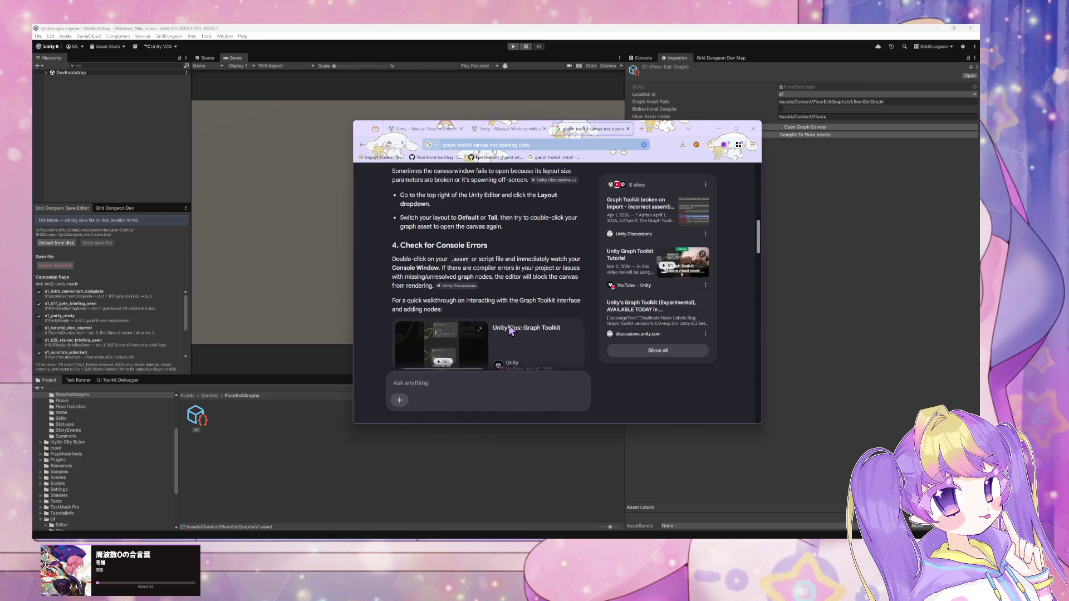
left_click(797, 185)
left_click(642, 58)
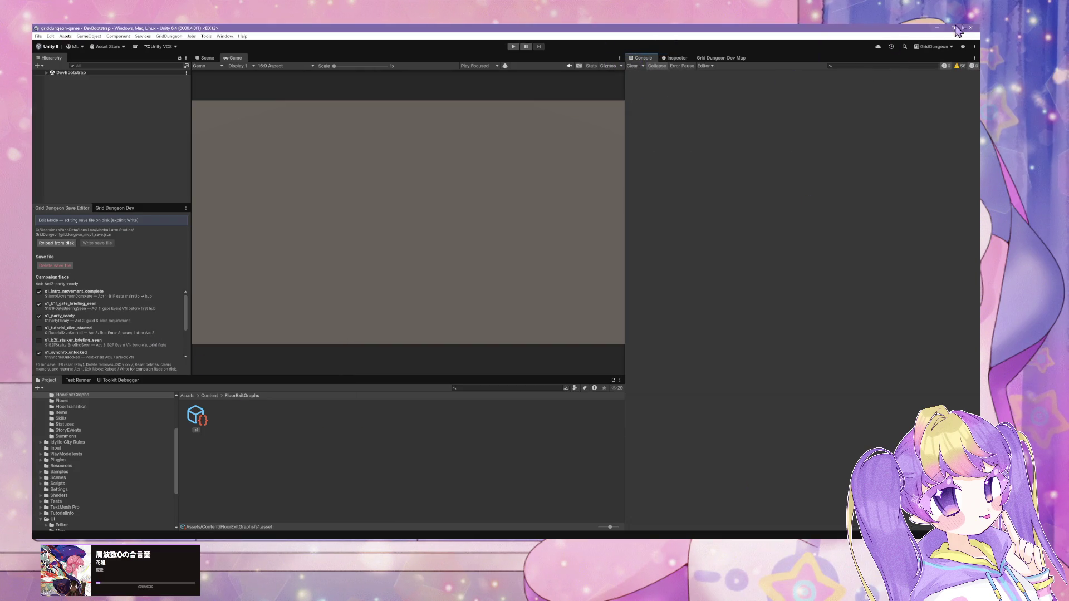
Minimize Unity Editor and bring the Elin game window to the front.
key("super+Down")
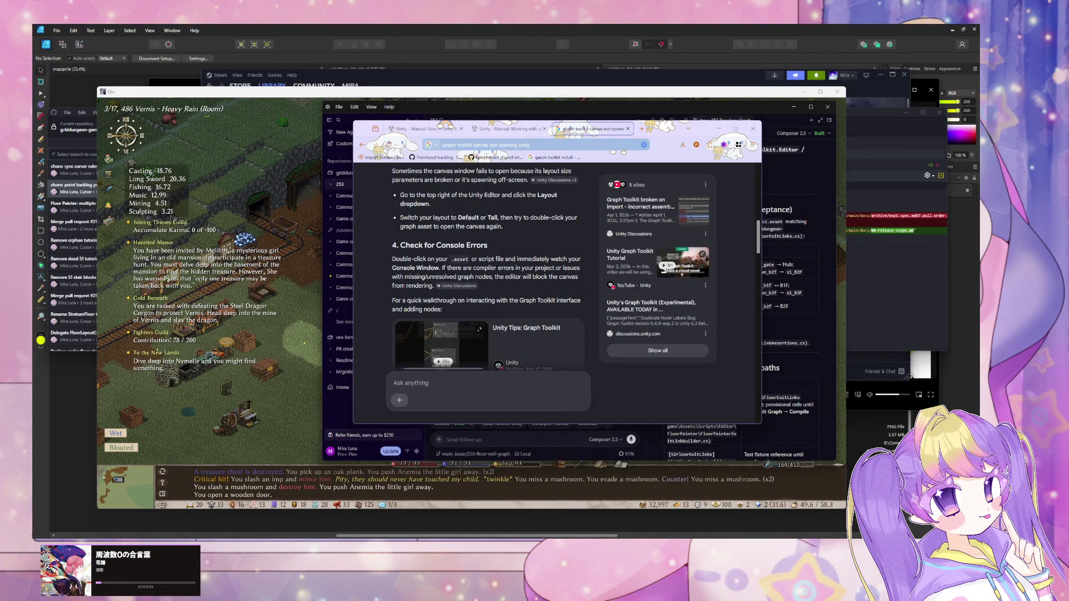
mouse_move(580, 538)
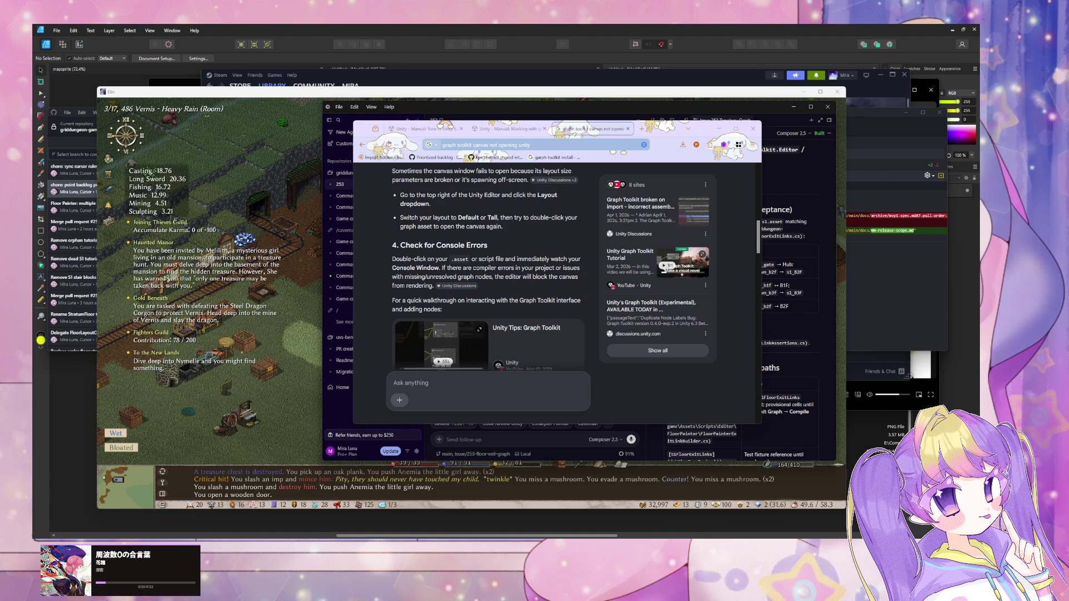
left_click(245, 327)
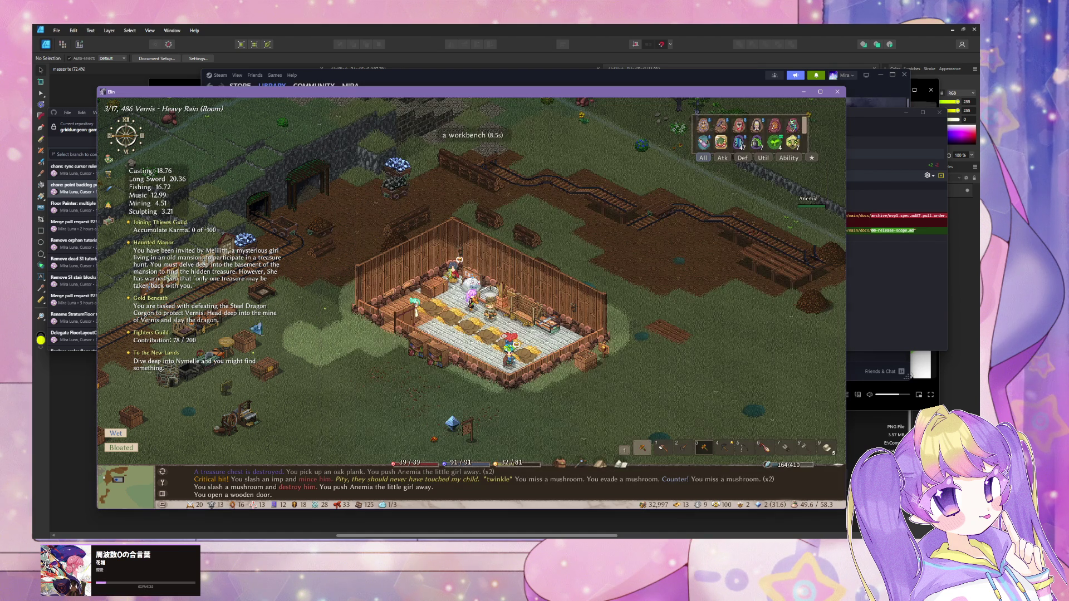
Walk to the sawmill and load the oak logs into its Saw slot.
left_click(367, 339)
left_click(508, 315)
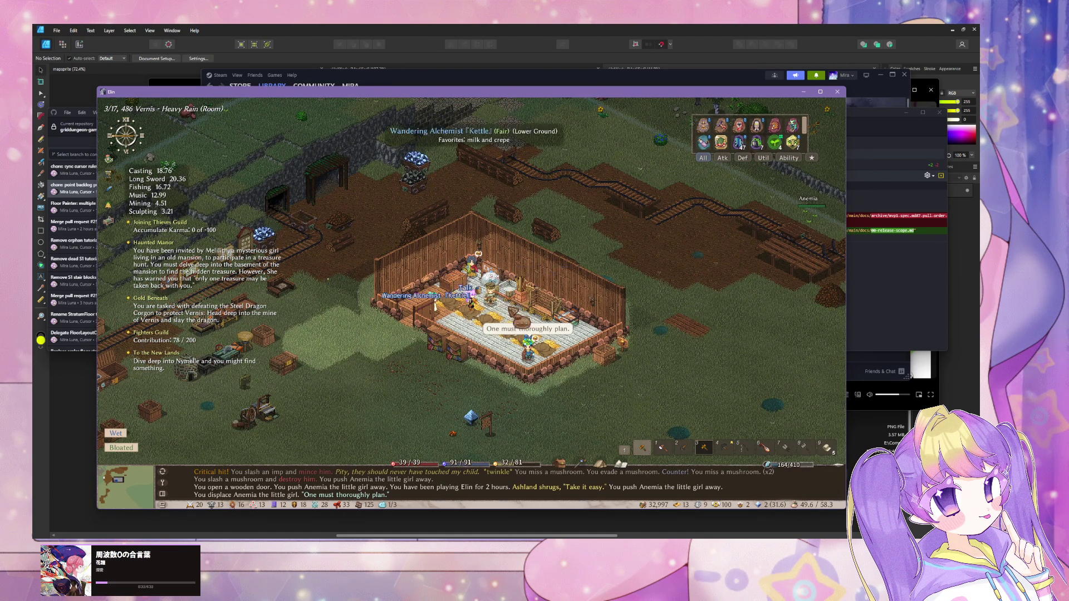
left_click(571, 330)
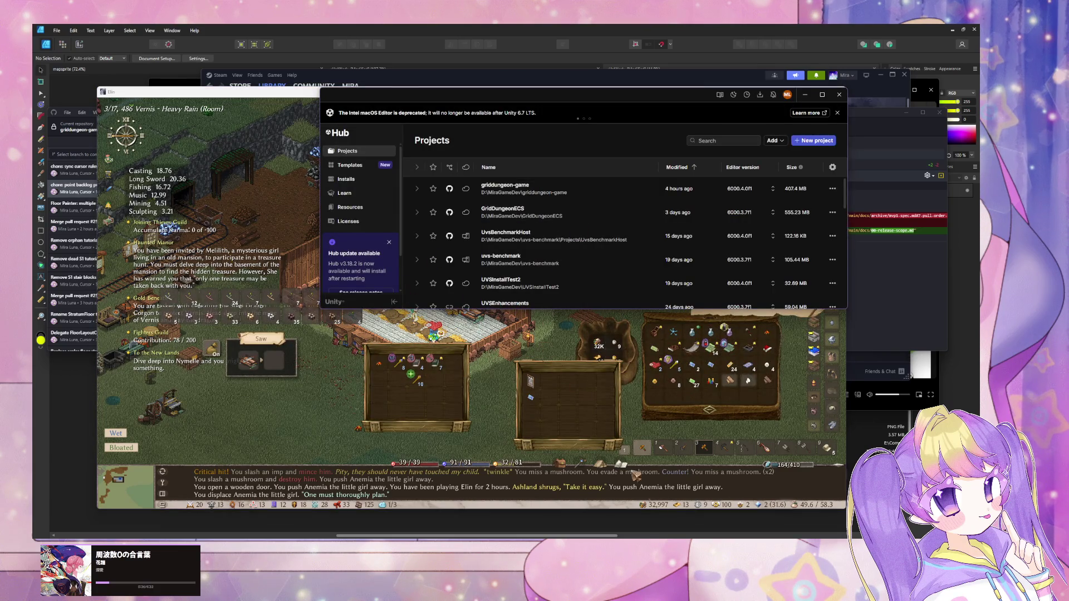
left_click(456, 321)
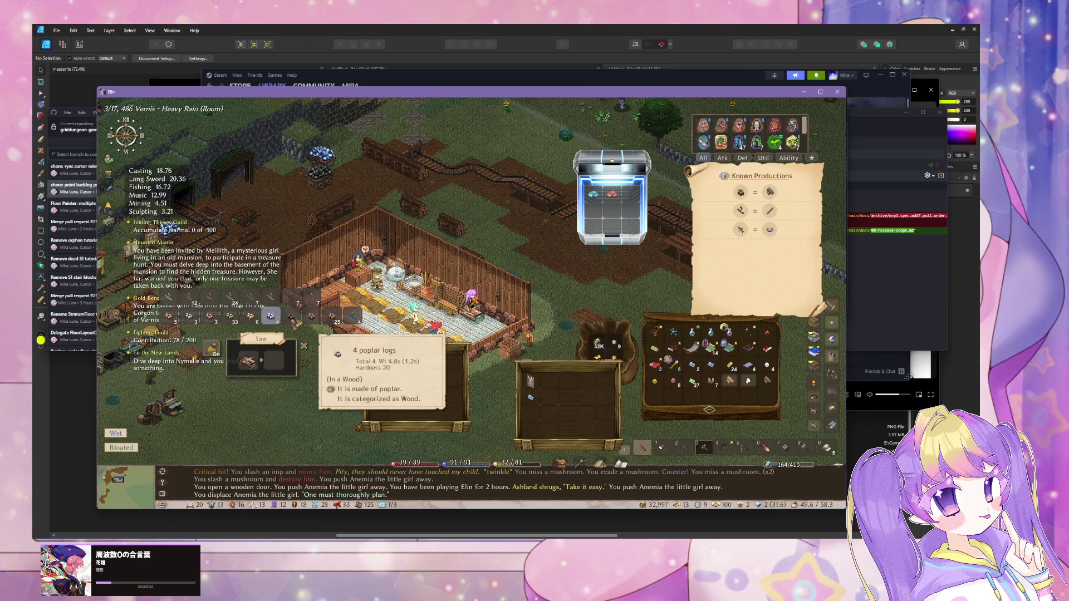
left_click(332, 316)
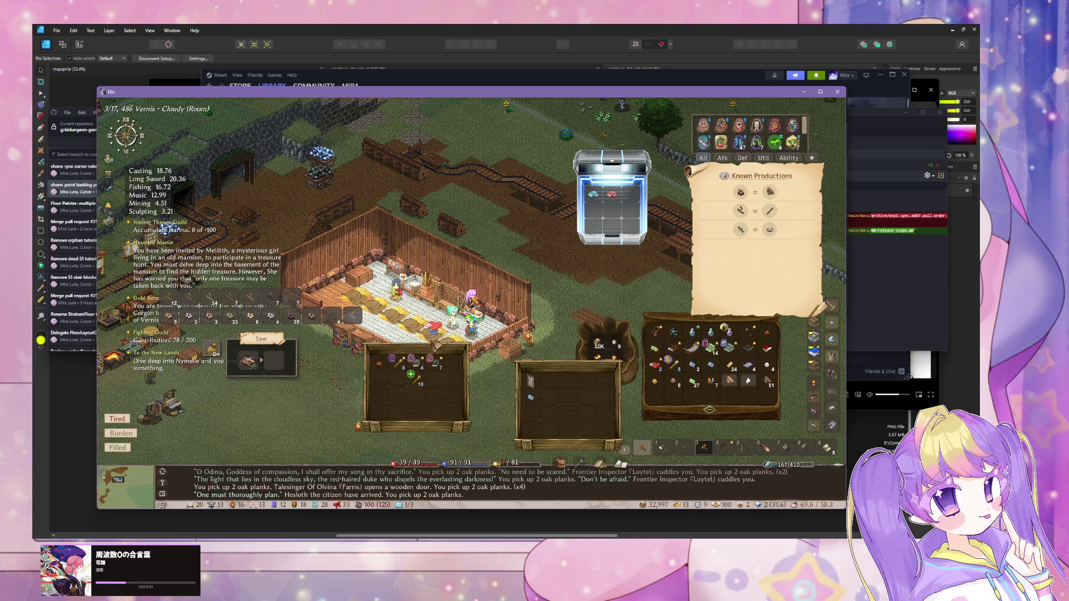
Close the game windows, walk across the room, and glance at the inventory.
key("Escape")
left_click(446, 323)
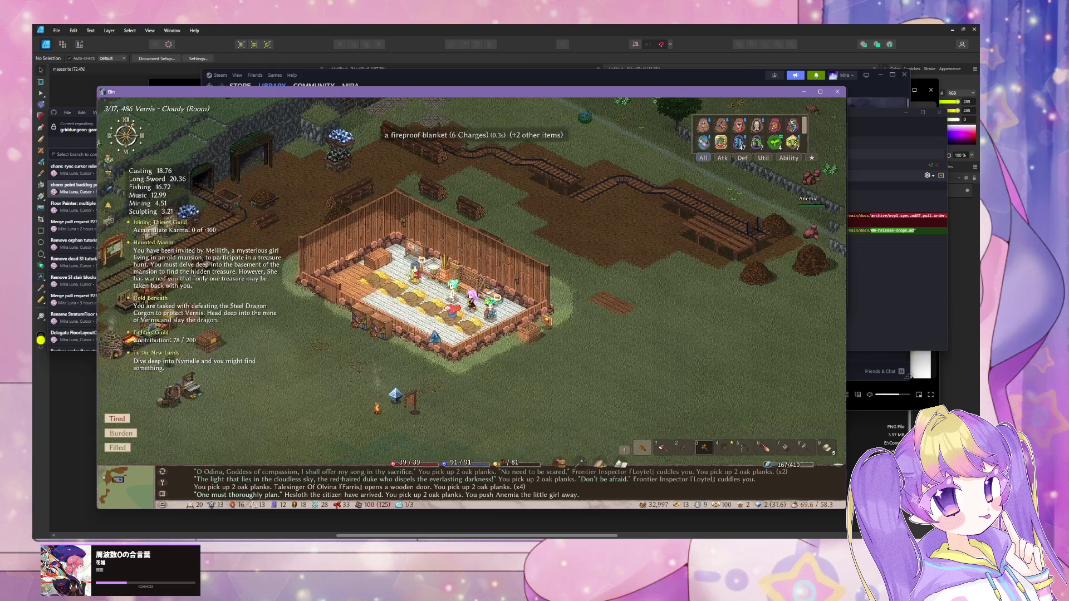
key("1")
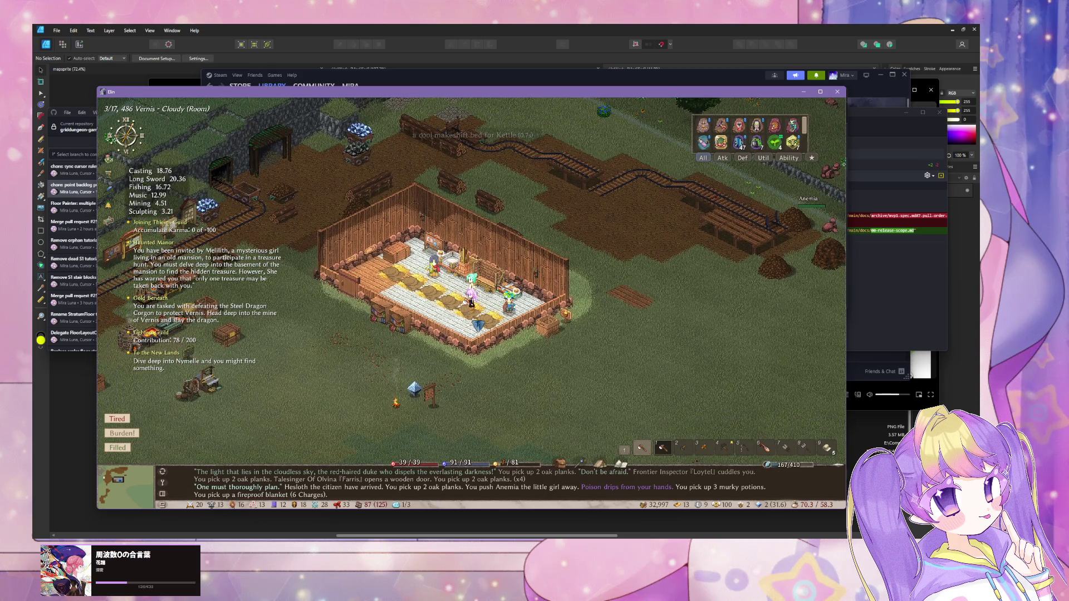
key("Tab")
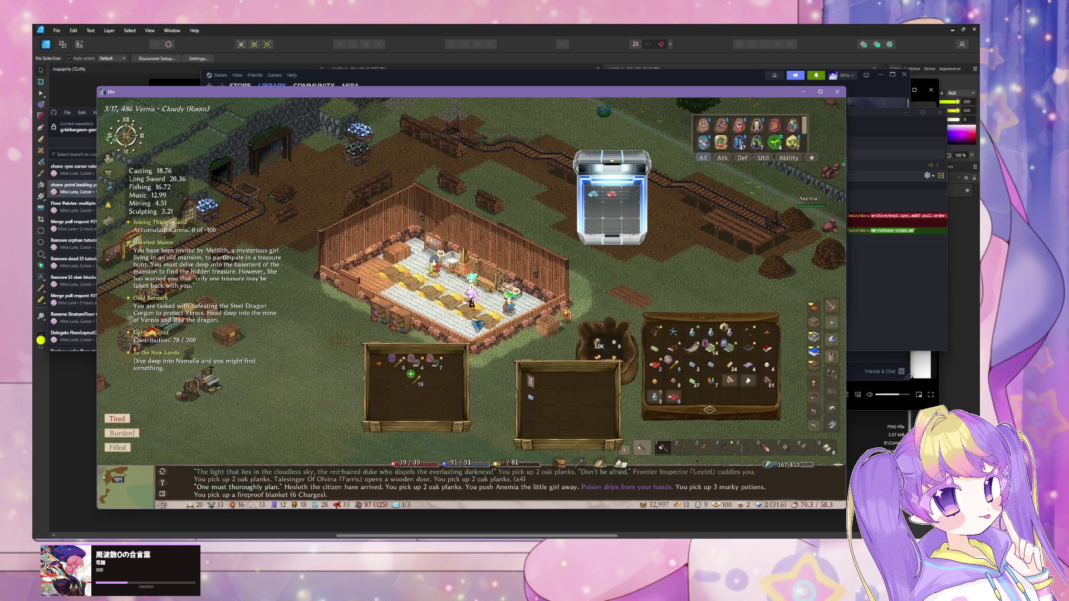
key("Escape")
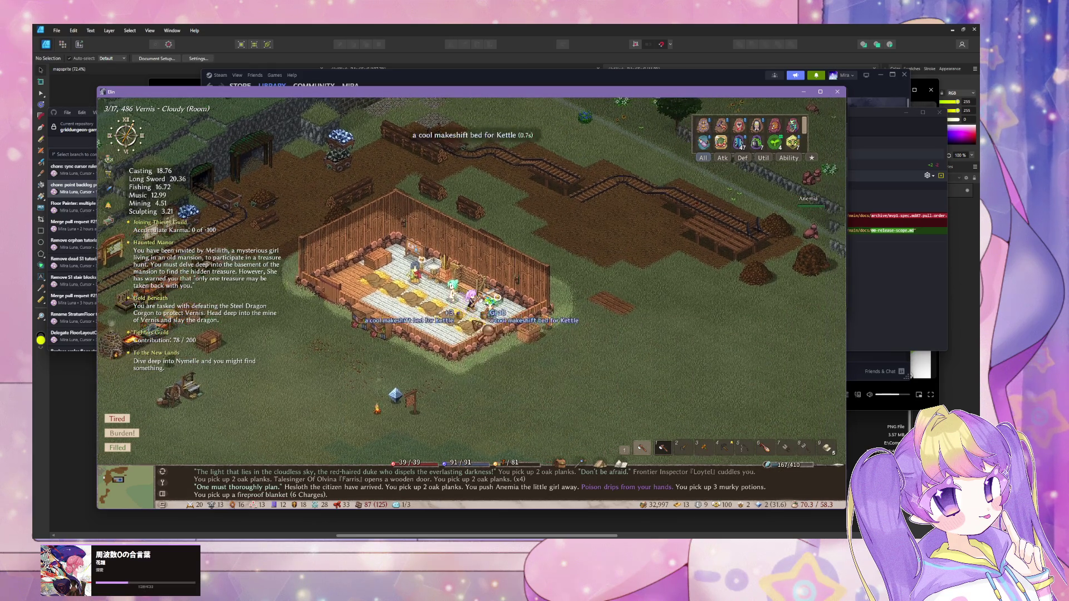
At the wall workshop, craft 21 Plank walls using oak as the material.
left_click(406, 355)
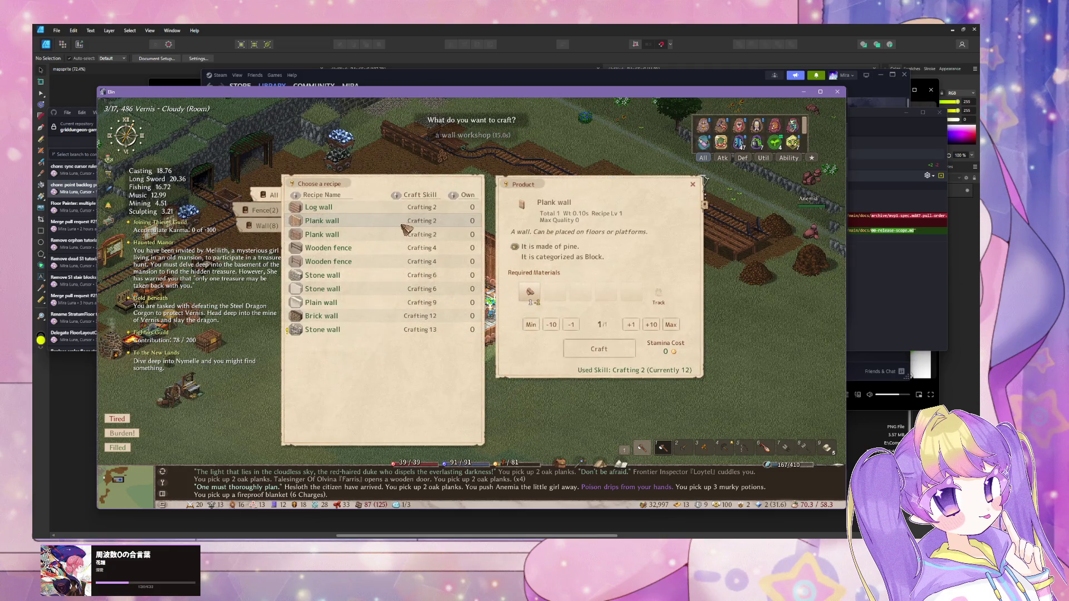
key("Escape")
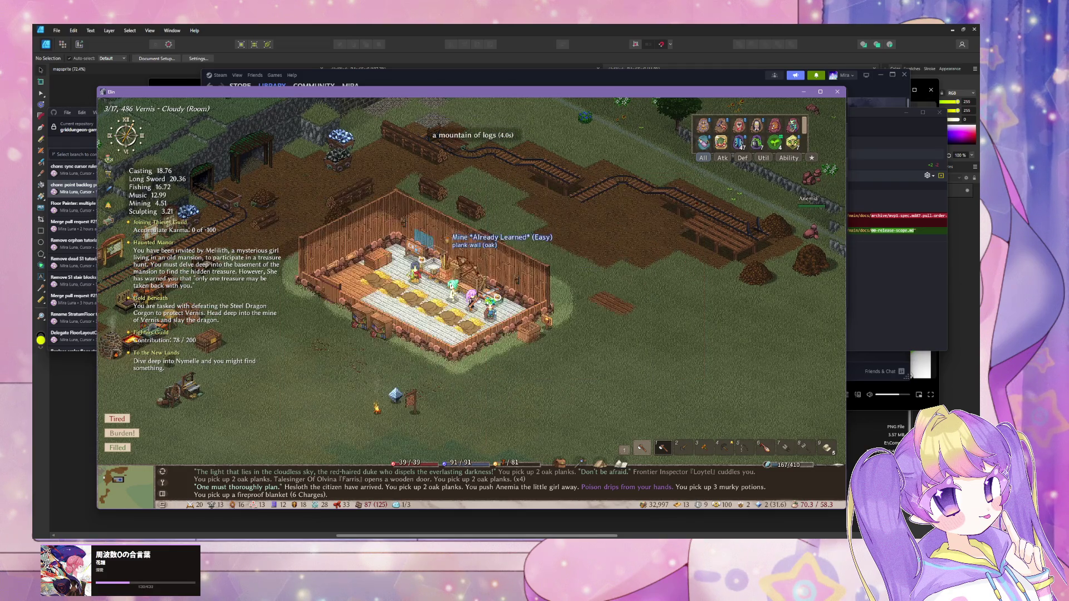
left_click(451, 287)
left_click(530, 291)
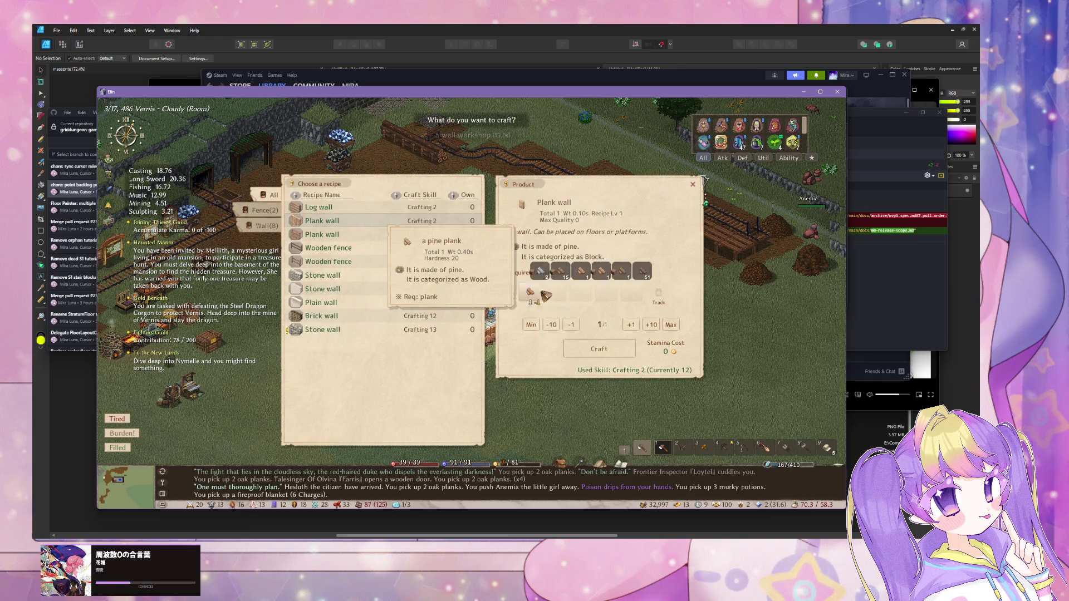
left_click(643, 271)
left_click(651, 324)
left_click(650, 325)
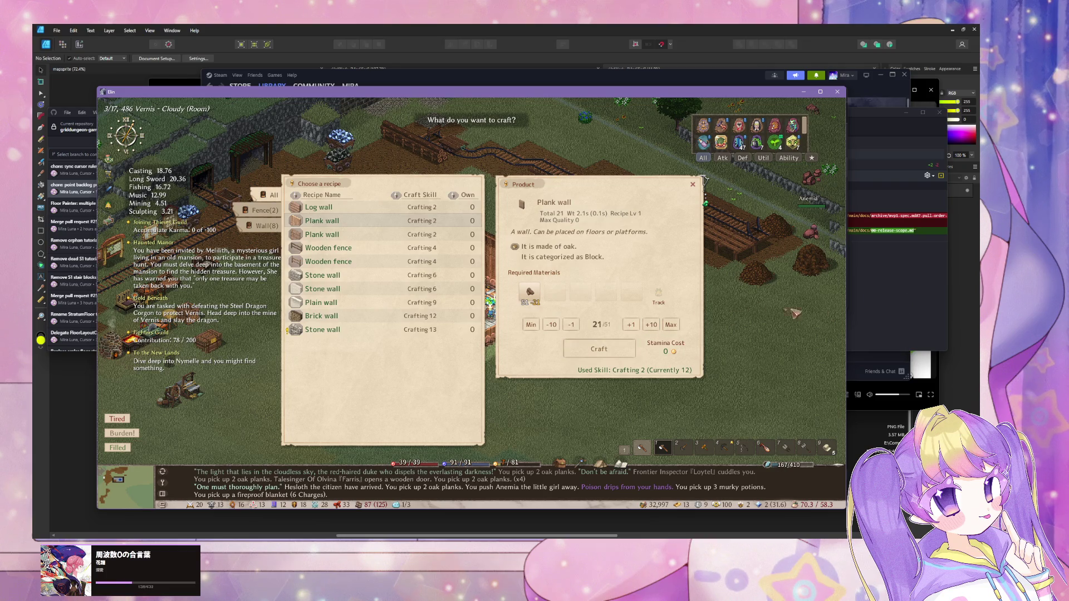
left_click(599, 348)
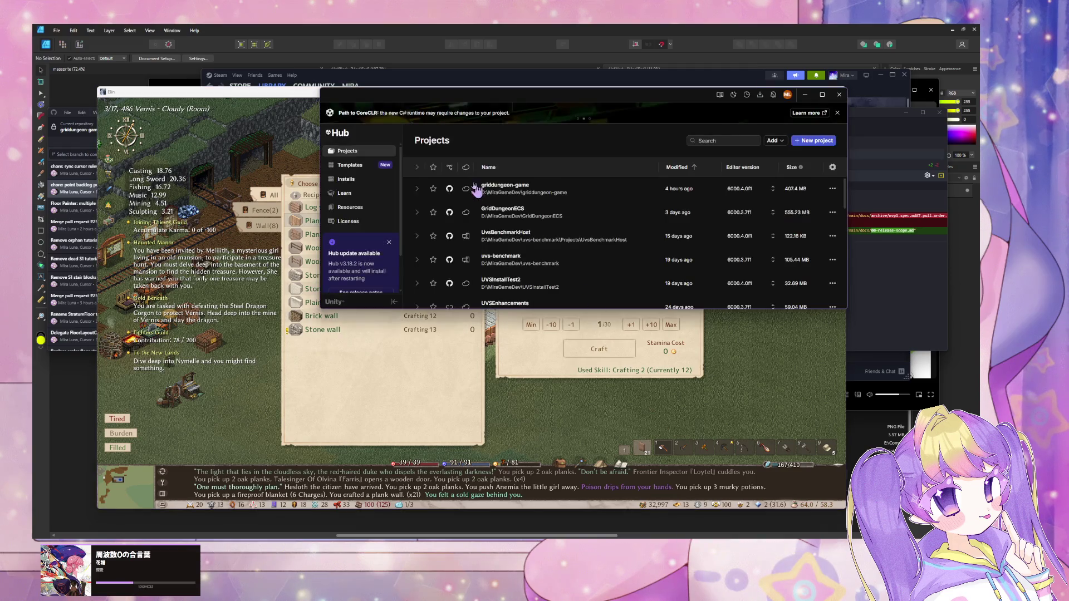
Open griddungeon-game from Unity Hub, then return to Elin and close the crafting dialog.
left_click(524, 192)
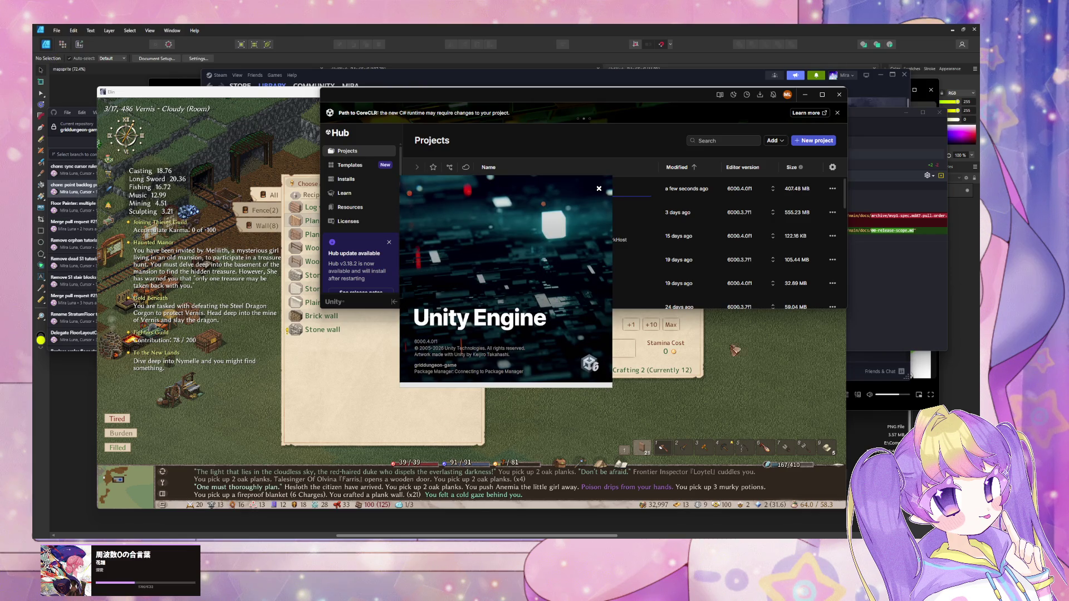
left_click(267, 102)
key("Escape")
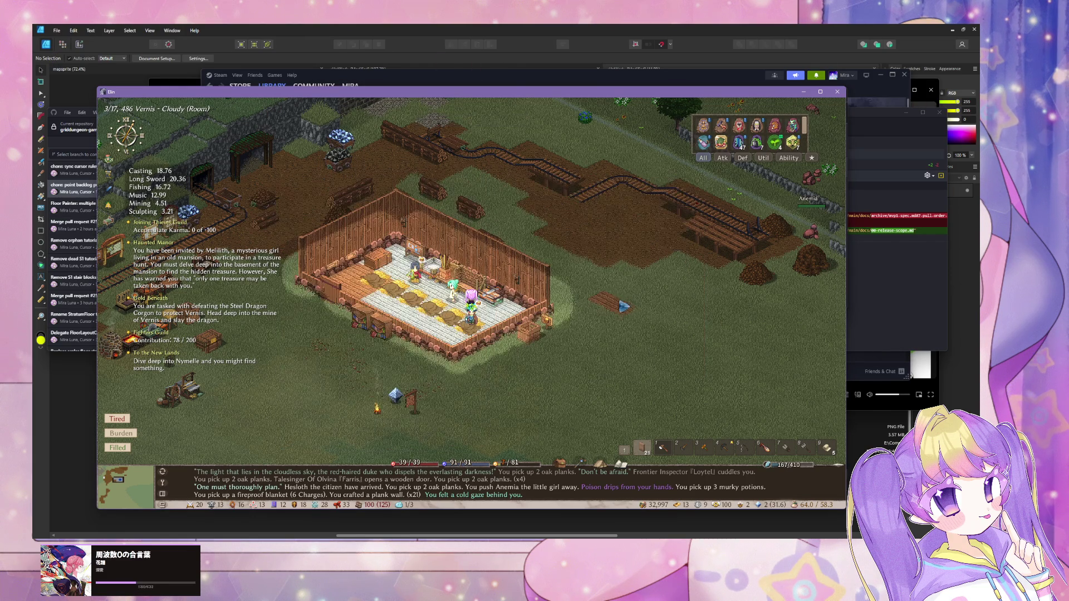
Walk outside and place a line of plank walls east of the house.
key("Left")
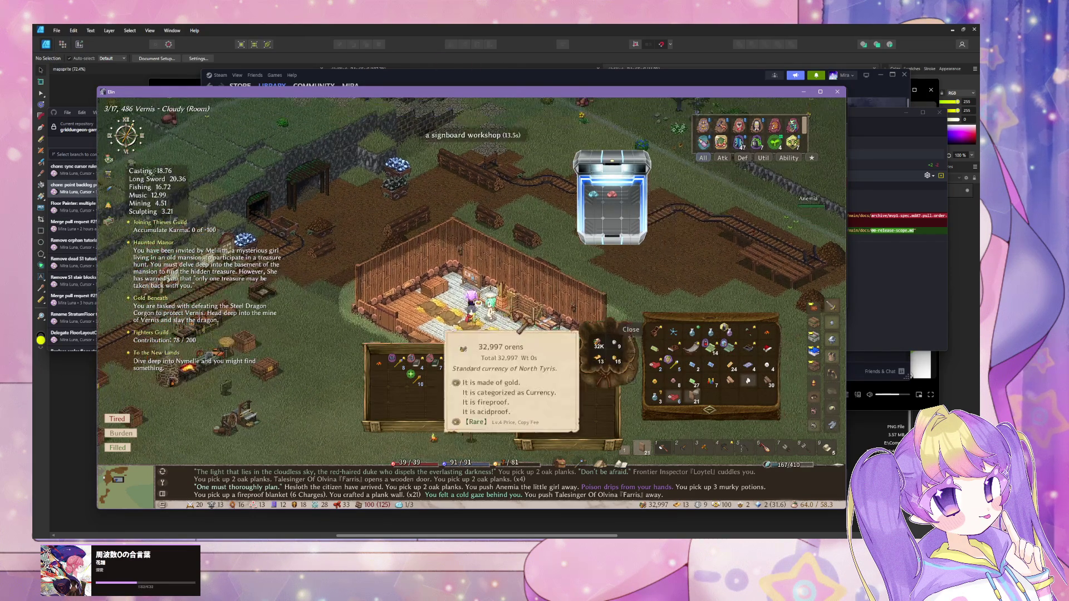
key("Down")
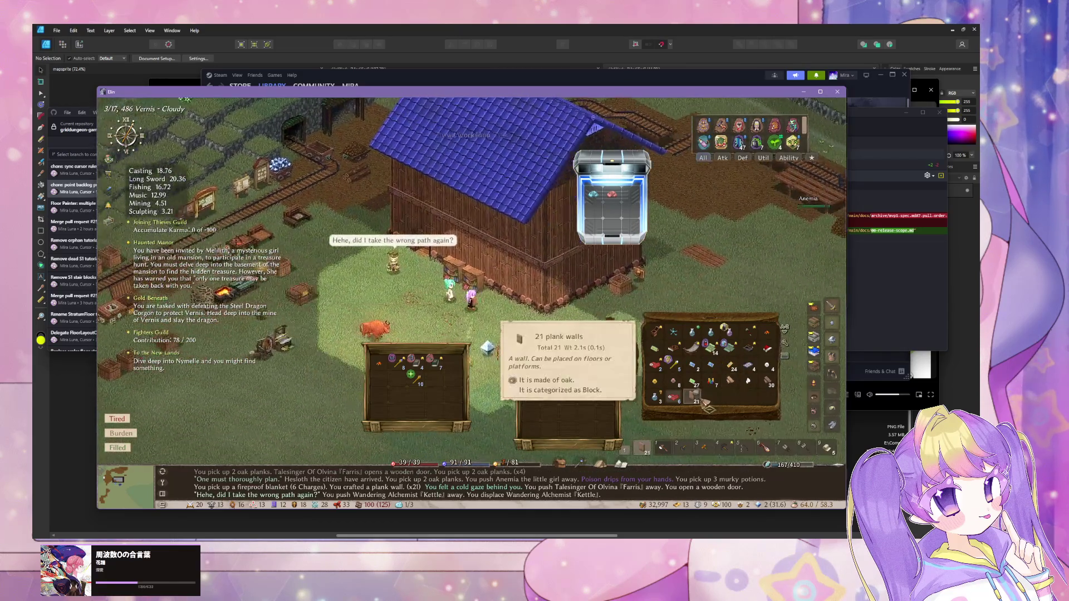
key("Right")
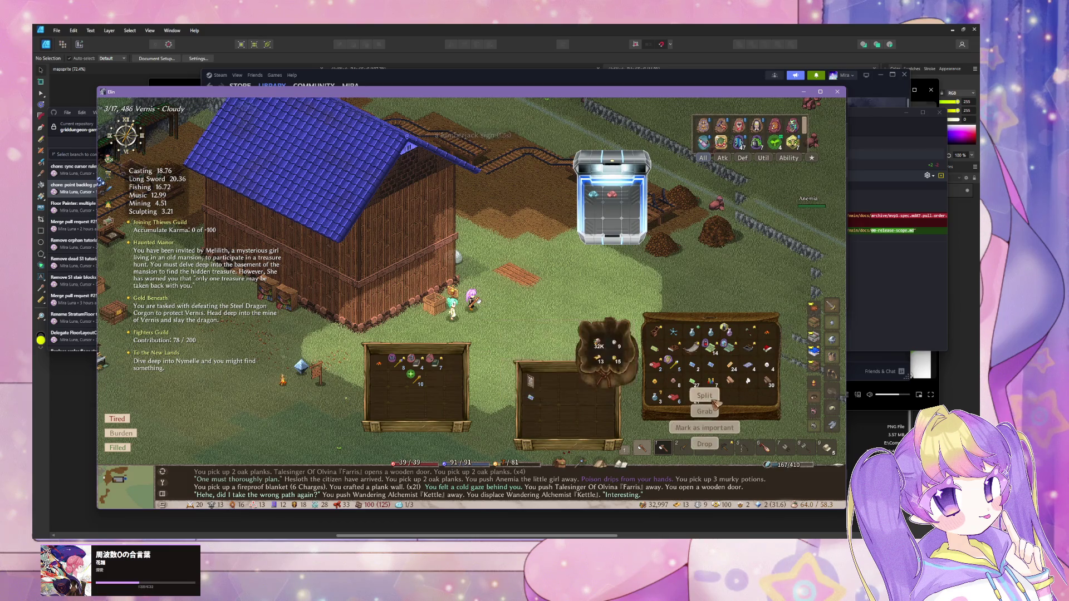
left_click(693, 397)
left_click(494, 301)
left_click(502, 308)
left_click(512, 316)
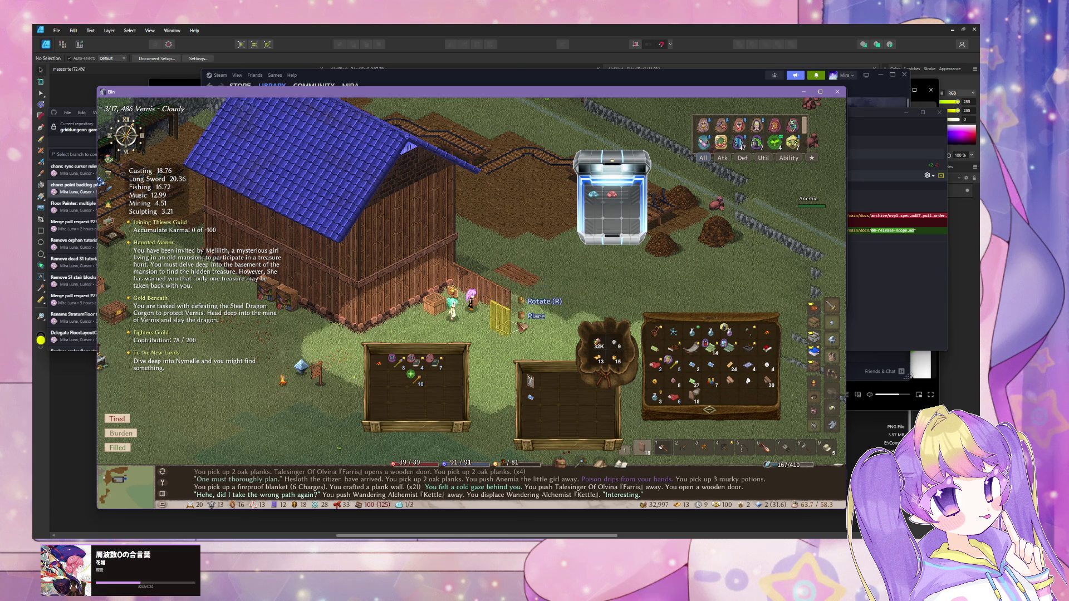
left_click(516, 322)
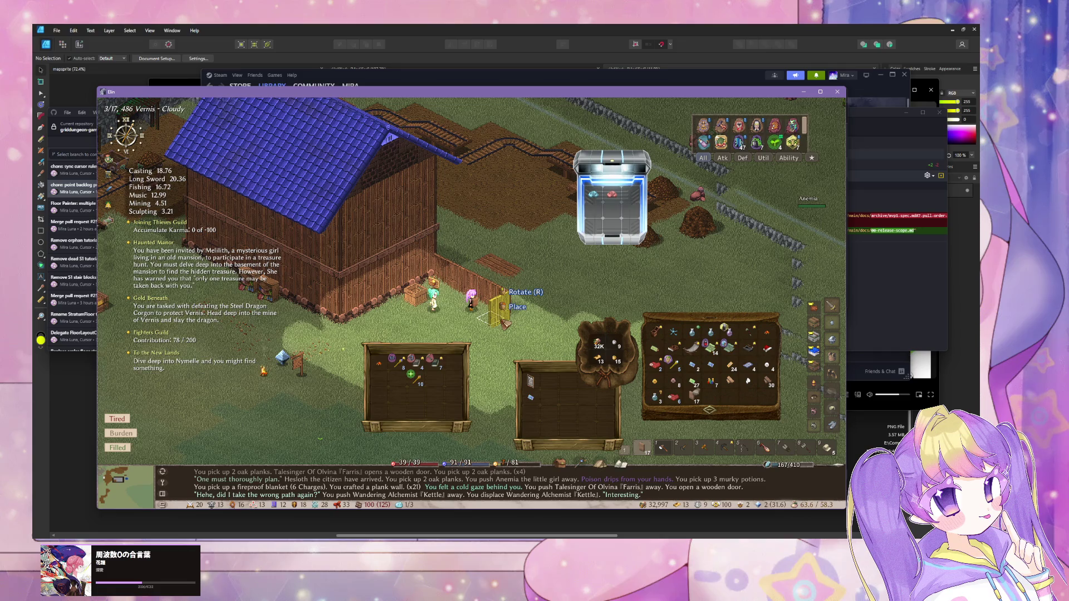
left_click(518, 322)
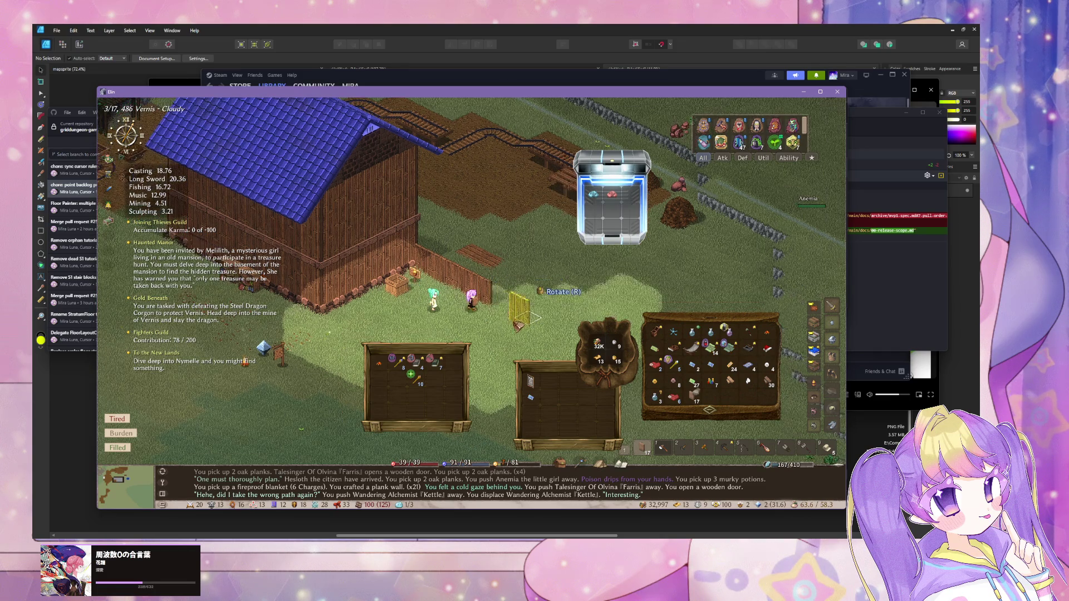
left_click(504, 320)
left_click(473, 332)
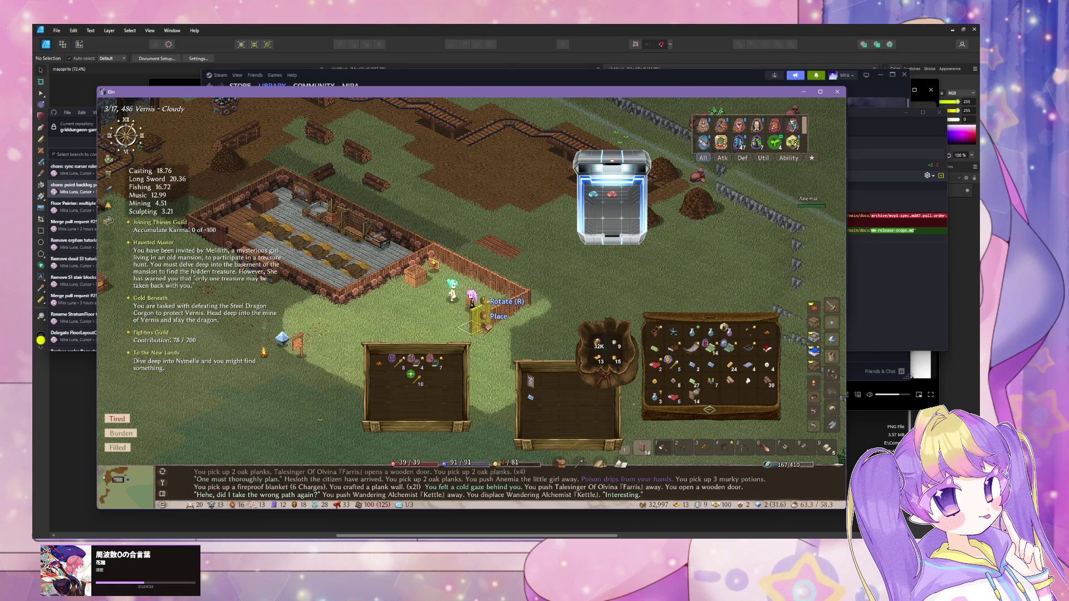
left_click(478, 330)
left_click(463, 336)
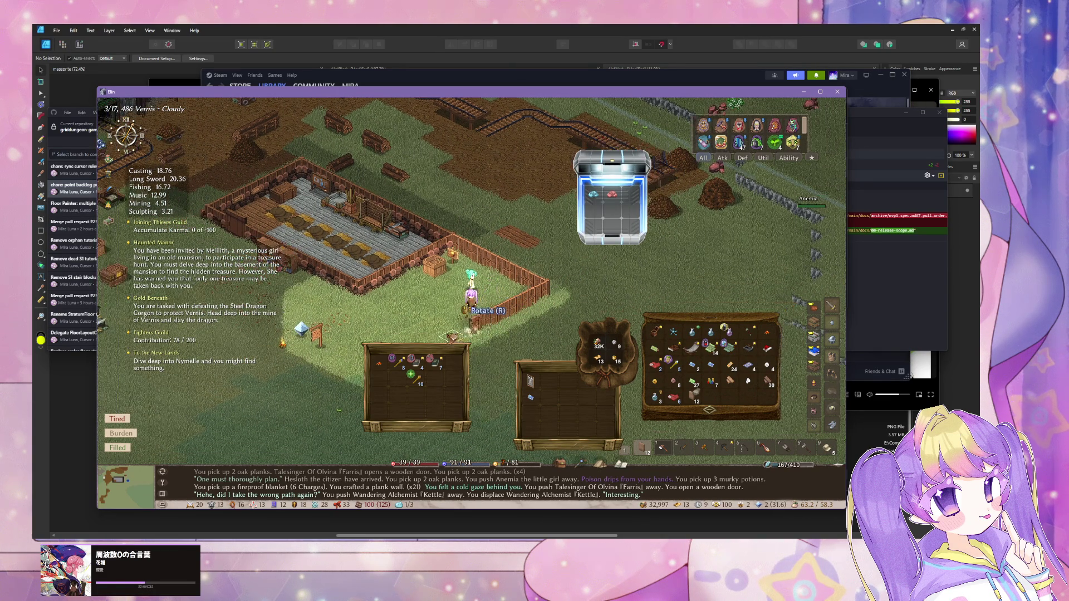
left_click(452, 328)
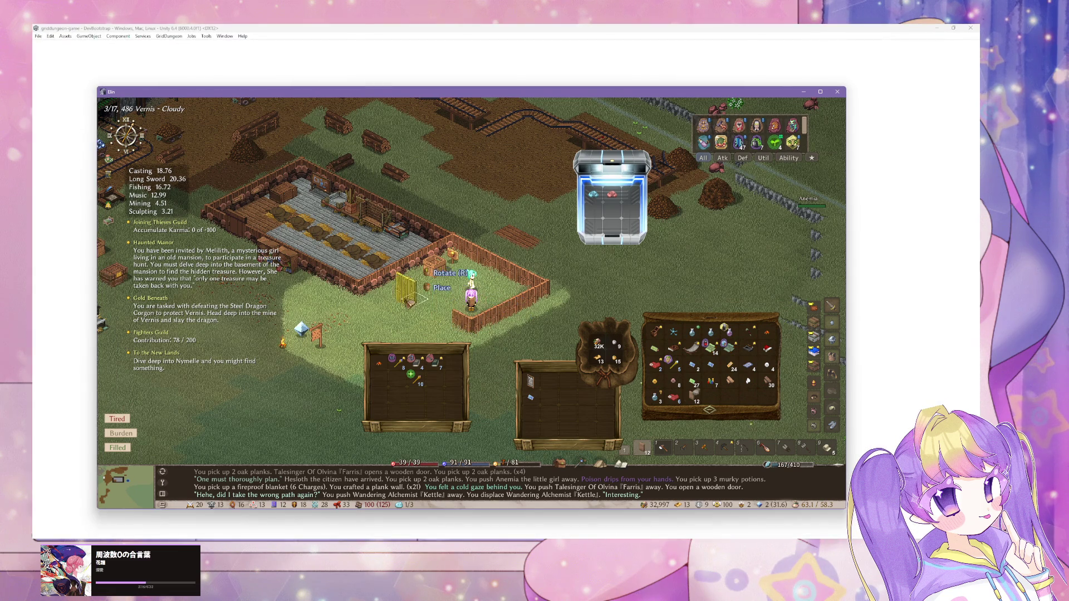
left_click(452, 325)
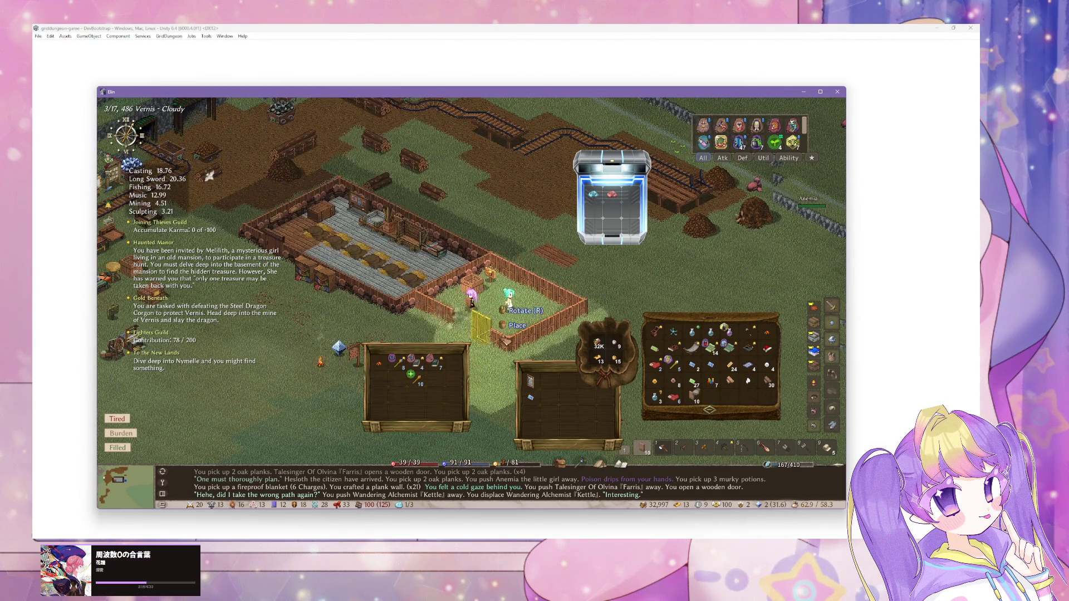
left_click(490, 293)
left_click(490, 368)
Walk to the workbenches and bring up the carpenter's table recipes.
key("a")
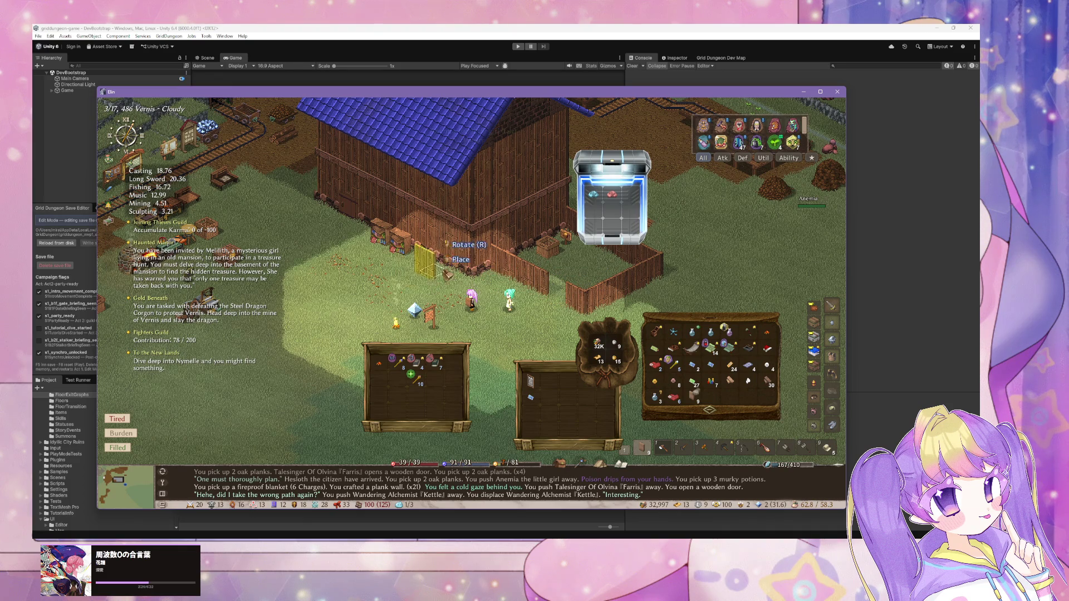
key("a")
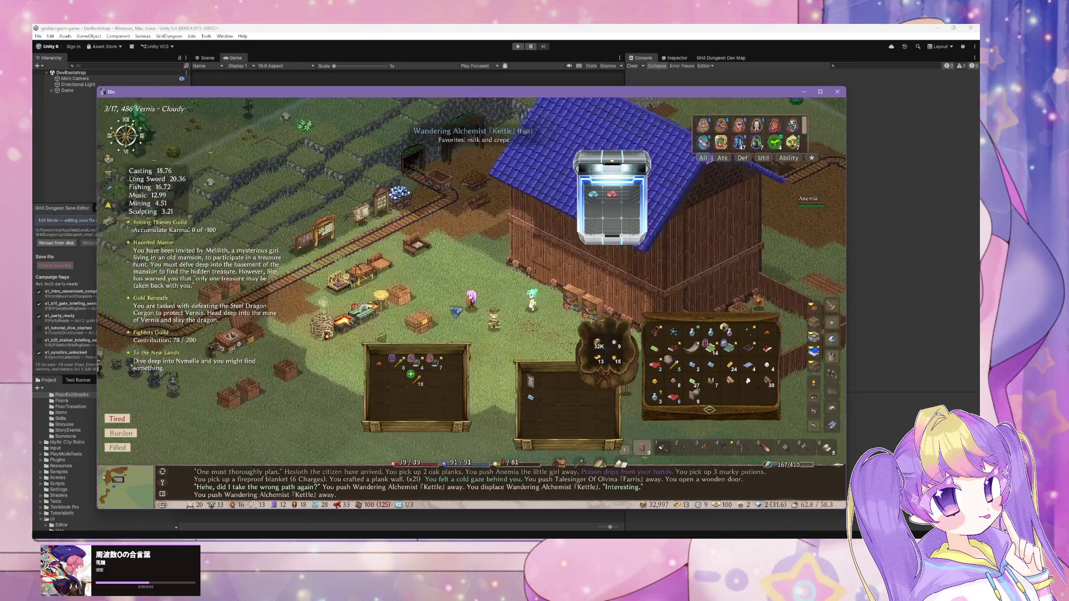
key("a")
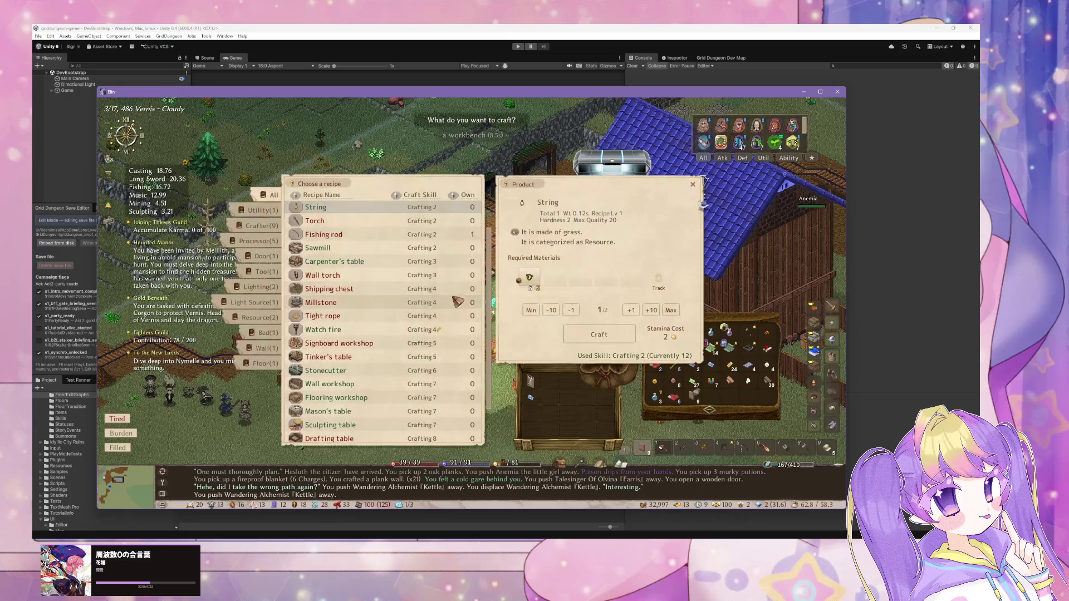
key("Escape")
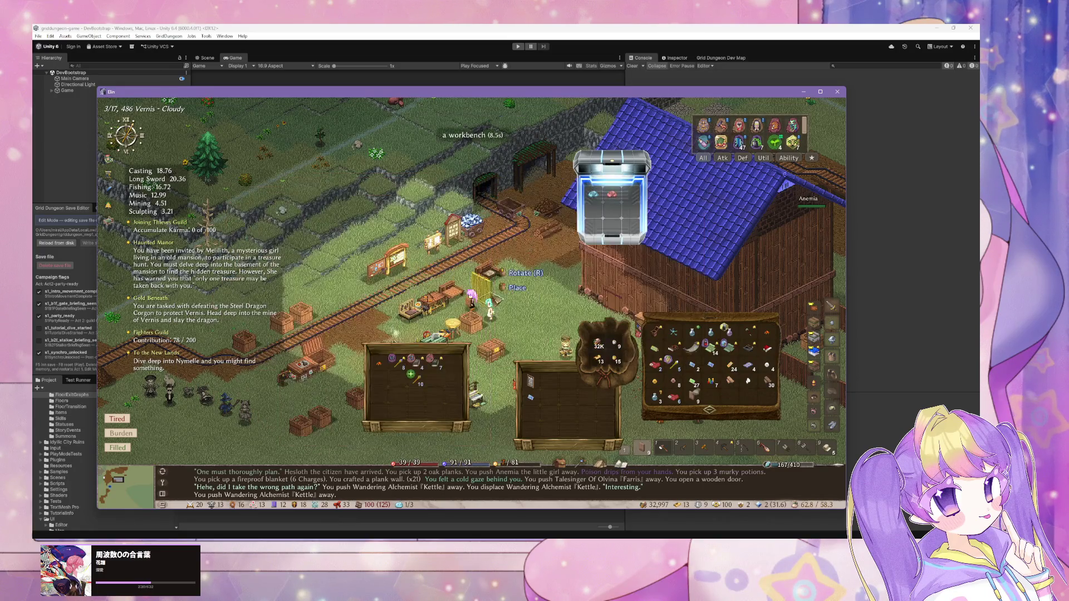
left_click(495, 302)
key("Escape")
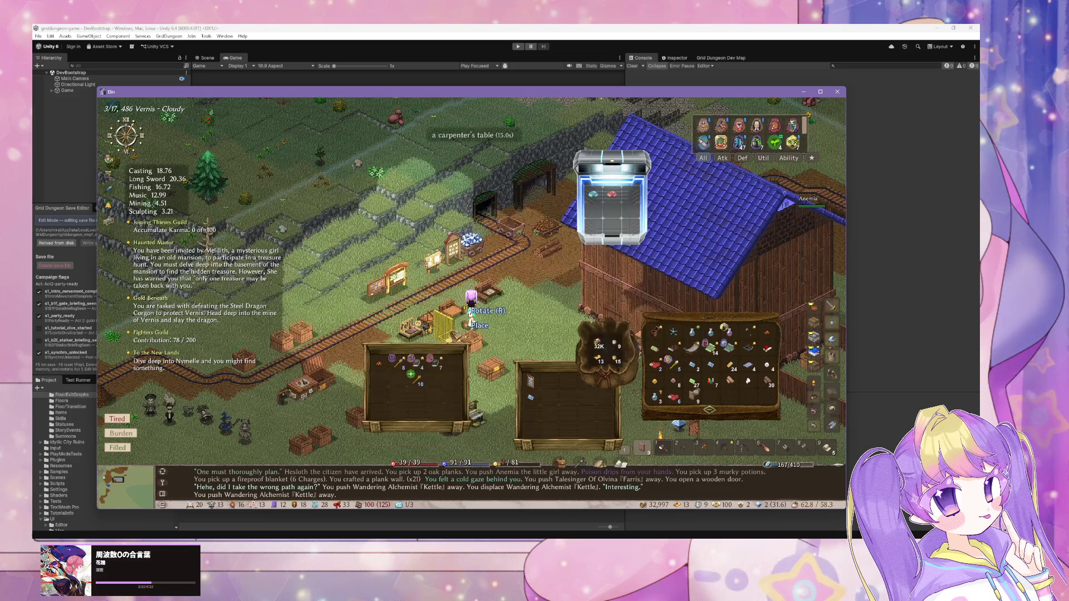
left_click(488, 333)
scroll(409, 273, "up", 3)
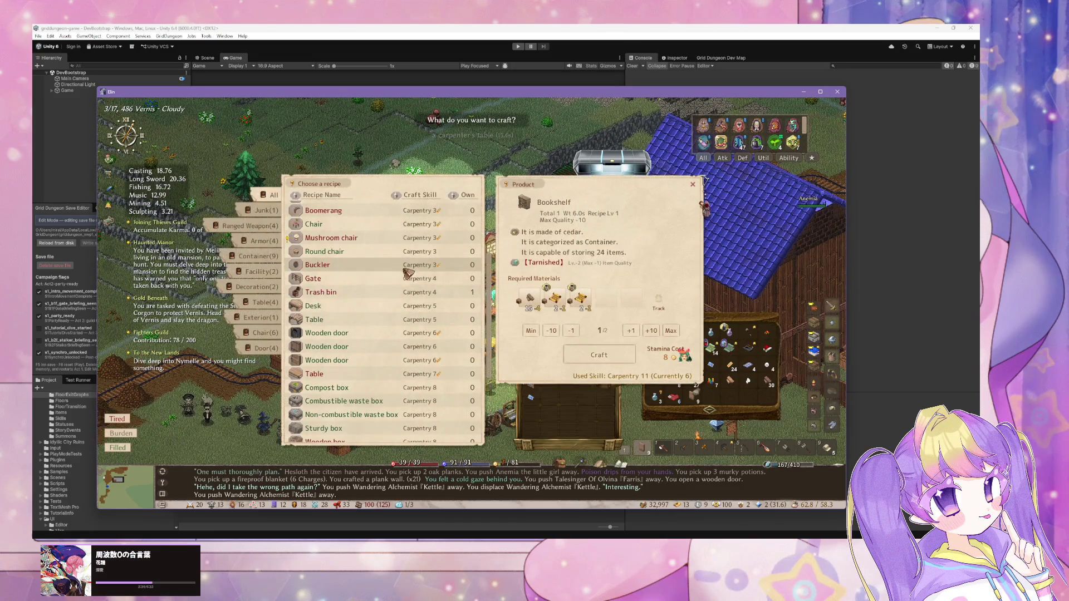
Craft a Wooden door from oak planks and install it in the barn yard fence.
left_click(374, 350)
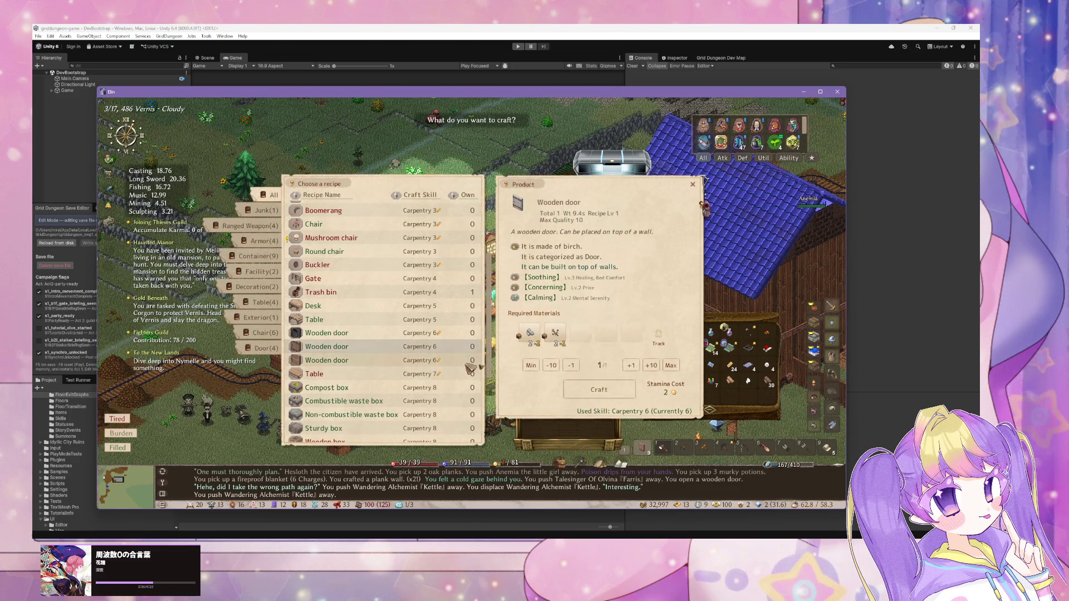
left_click(532, 336)
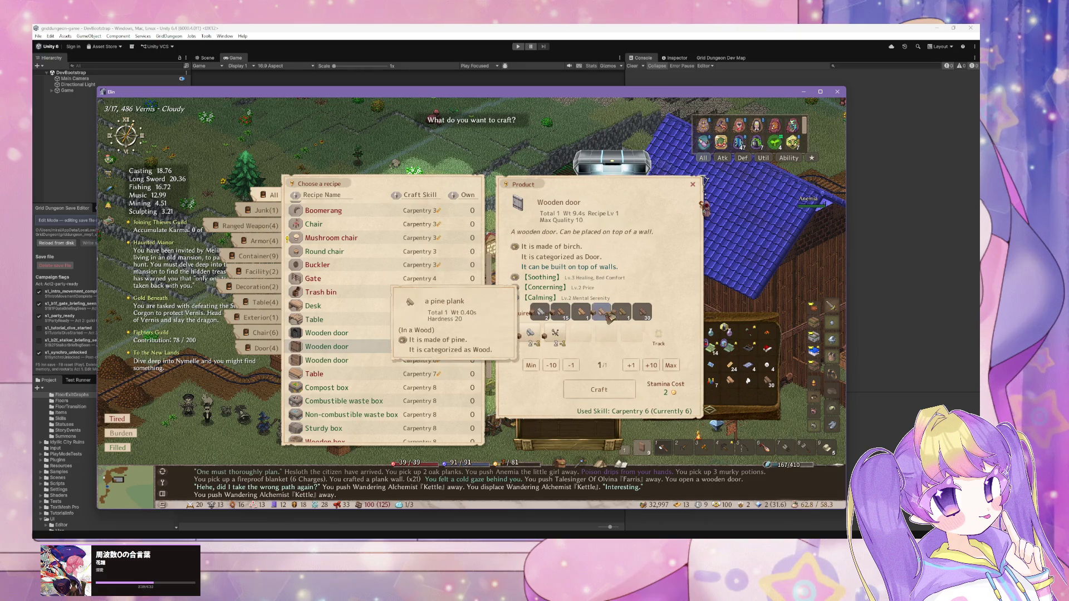
left_click(642, 315)
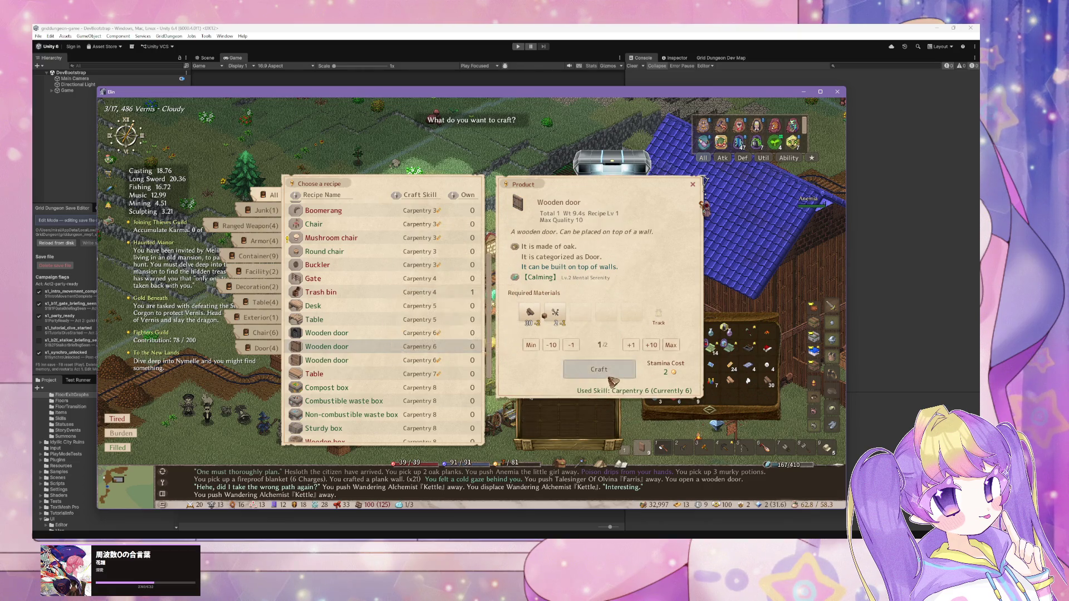
left_click(612, 384)
key("Escape")
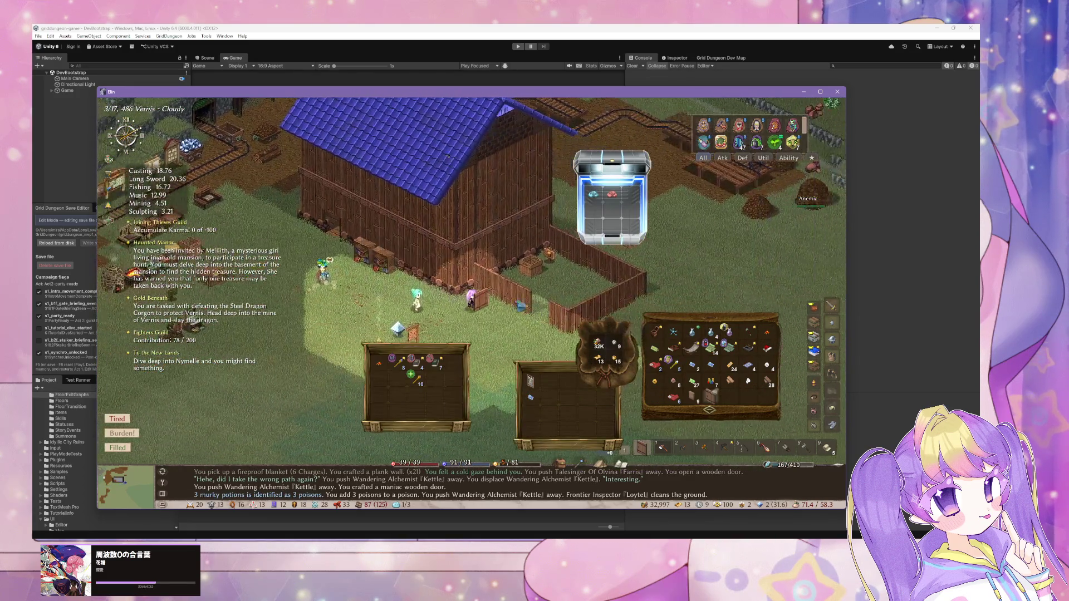
left_click(484, 301)
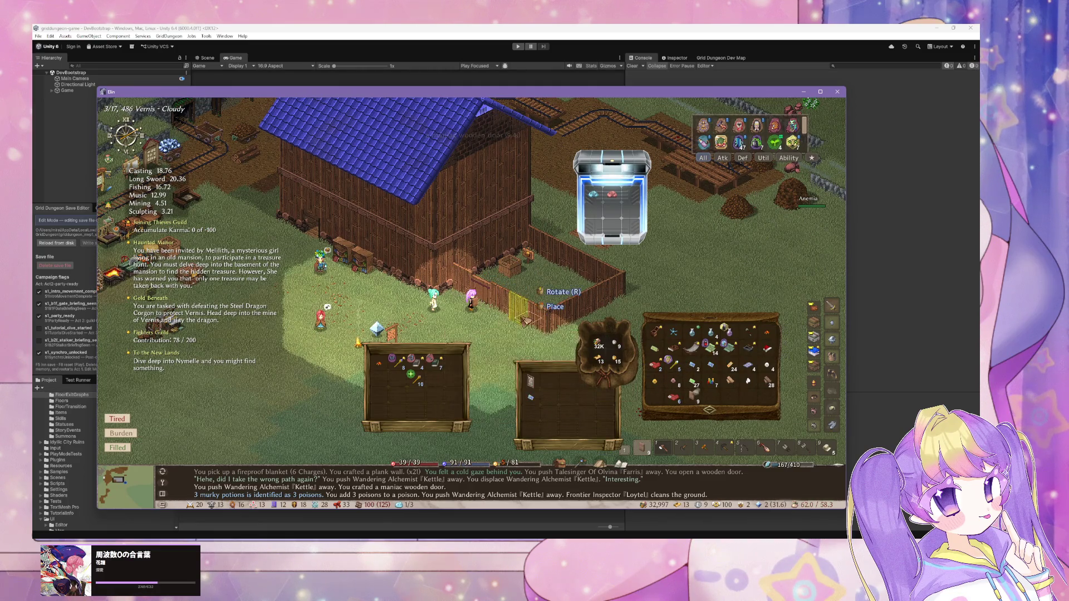
Walk through the barn and over to the flooring workshop to view its recipes.
key("a")
key("w")
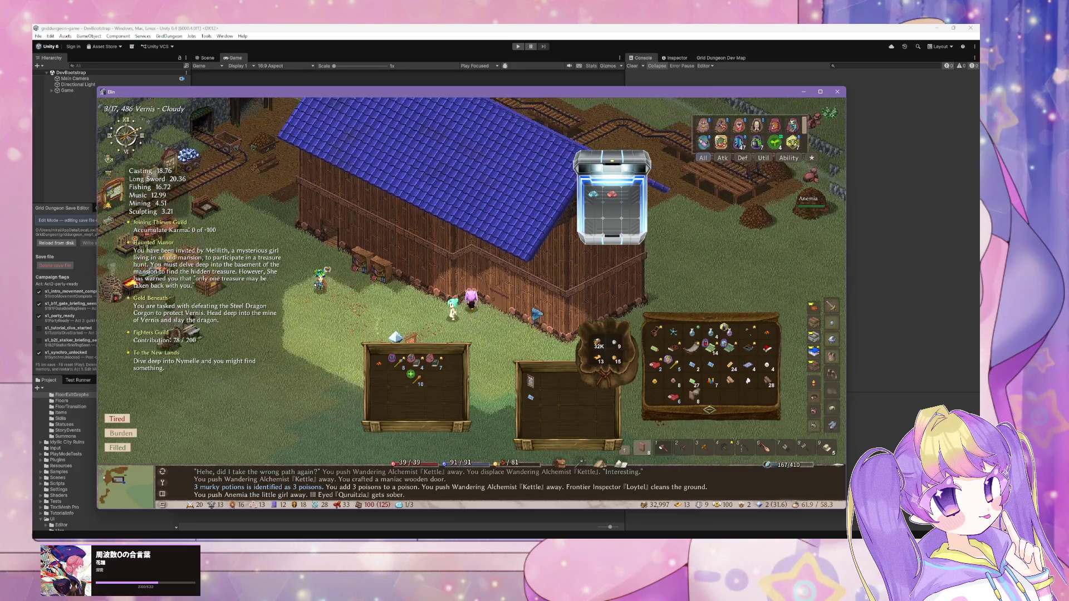
key("s")
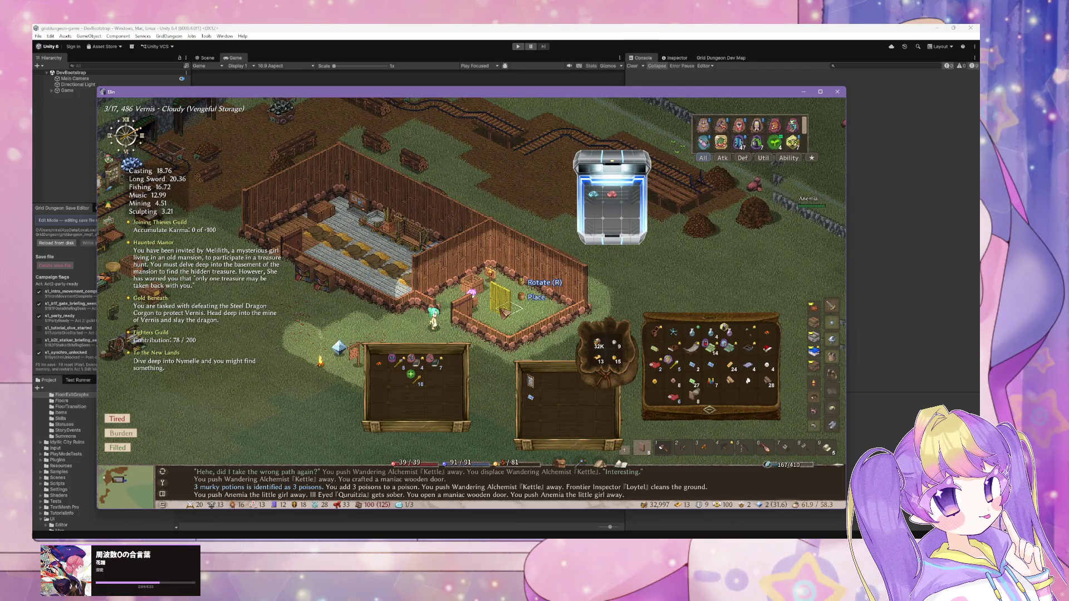
key("w")
key("Escape")
key("s")
key("s")
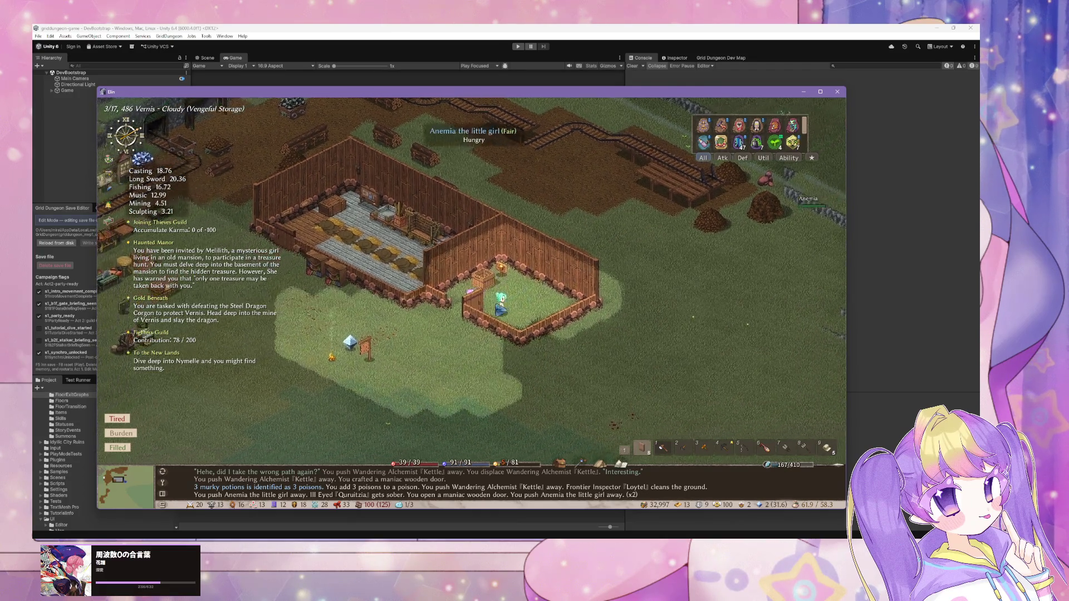
key("a")
key("a")
key("a")
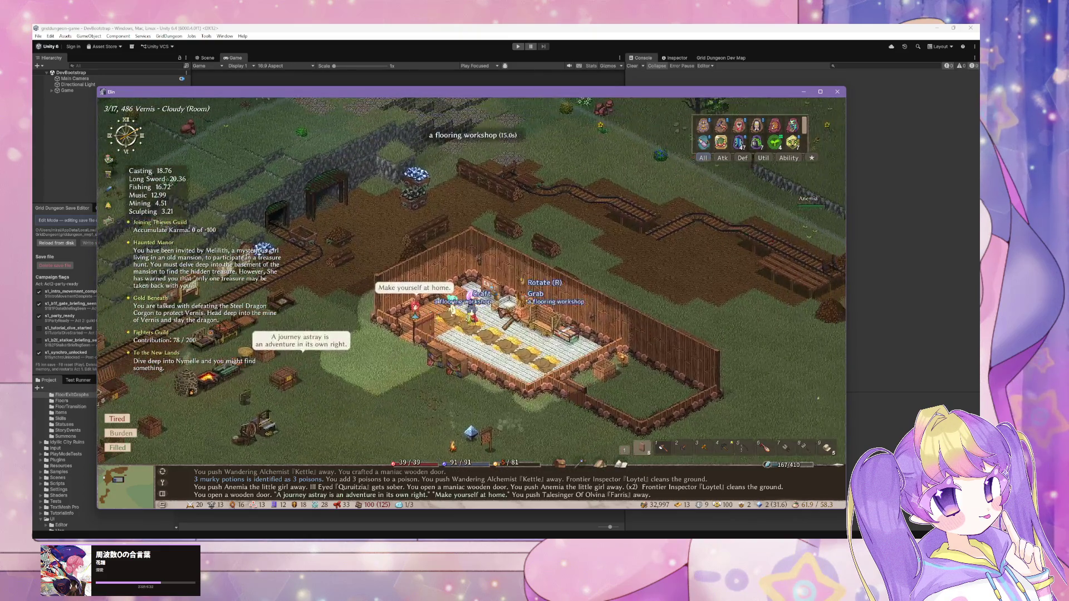
Craft two plank floors at the flooring workshop using birch planks.
mouse_move(526, 295)
left_click(541, 272)
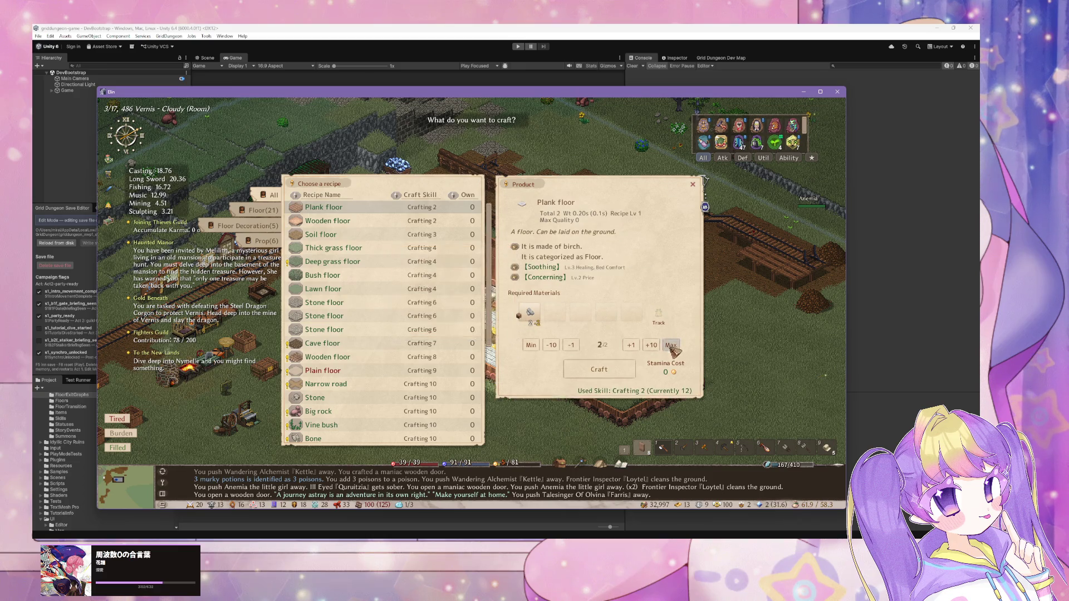
left_click(623, 368)
Walk through the house past the villagers back to the flooring workshop.
key("Left")
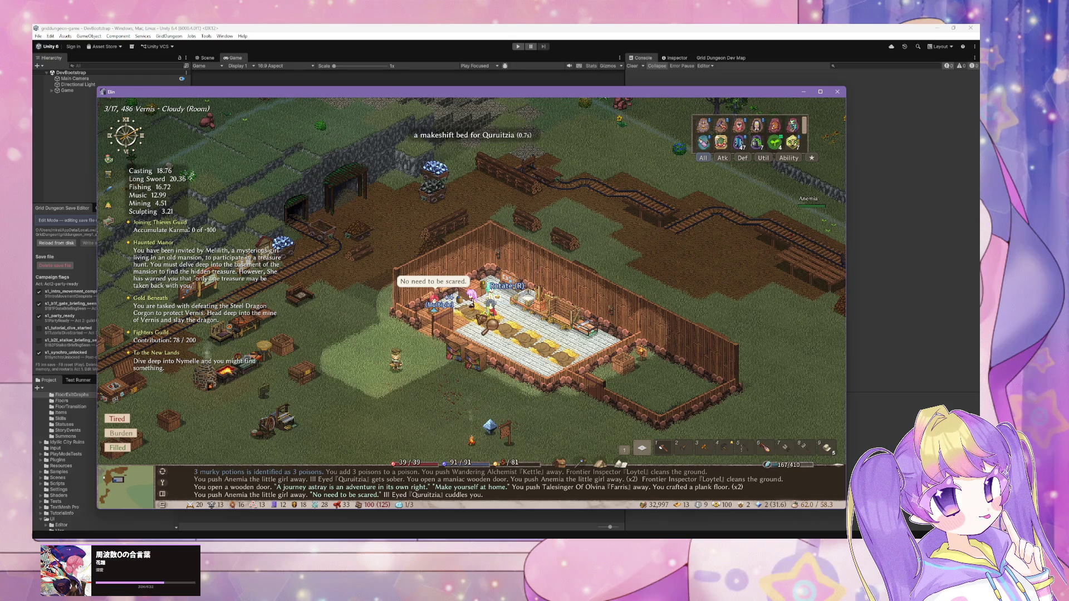
key("Left")
key("1")
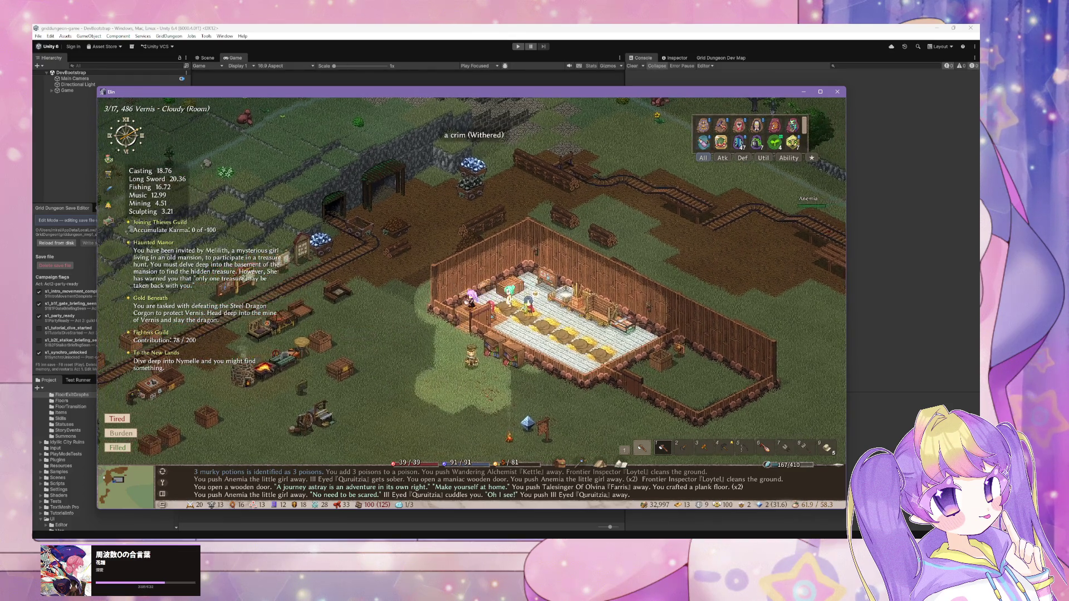
key("alt+Tab")
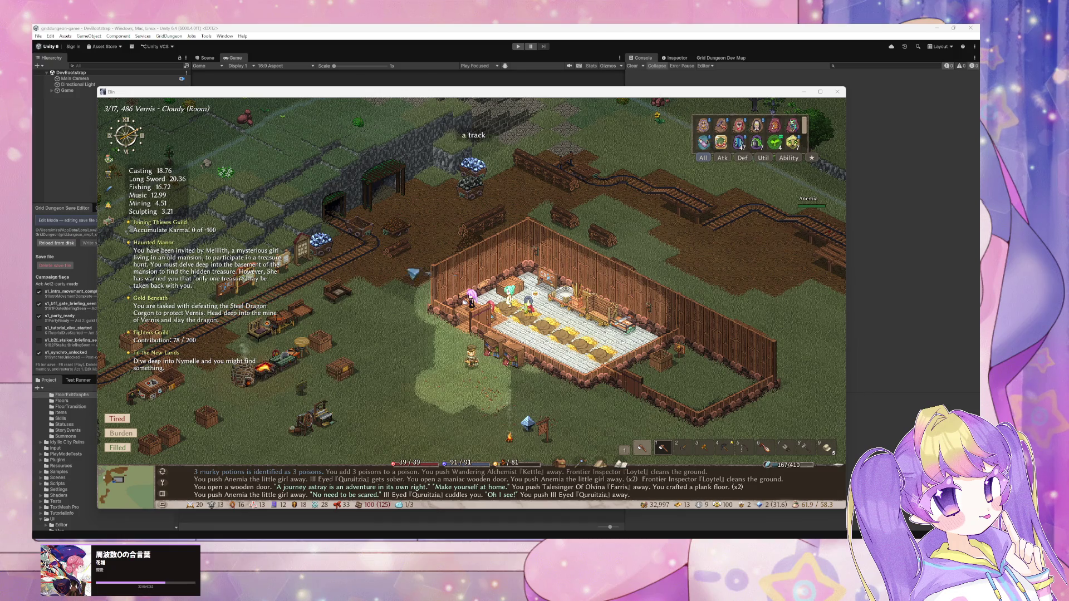
key("alt+Tab")
key("Right")
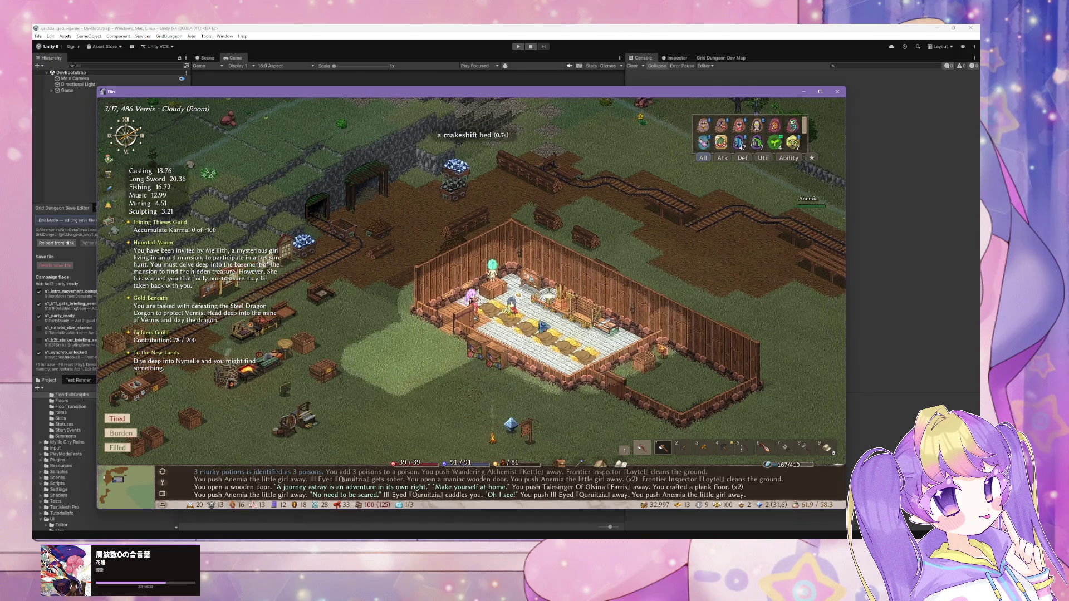
key("Right")
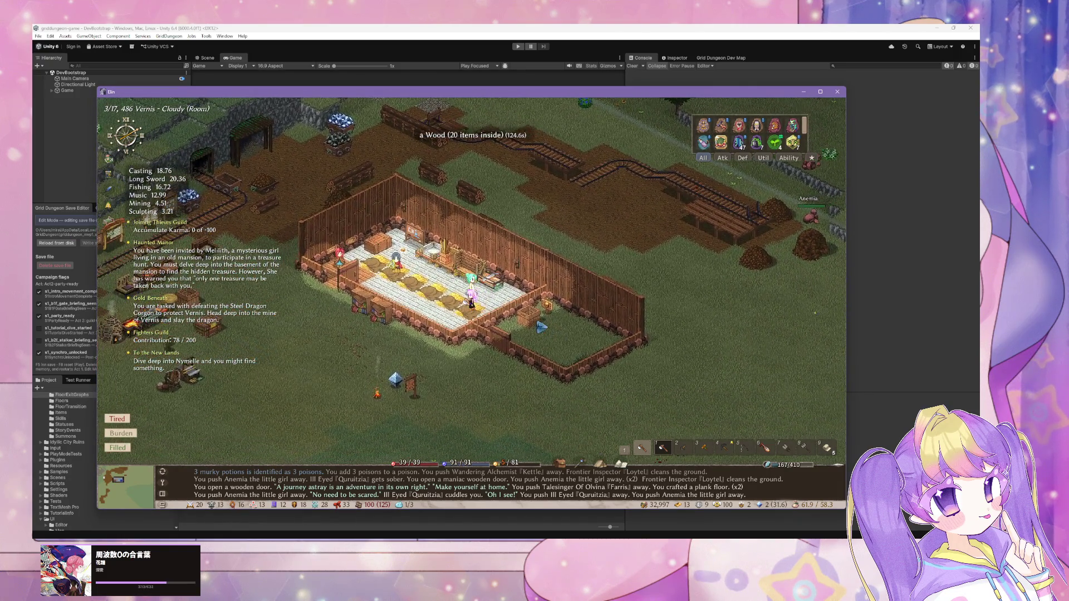
key("Left")
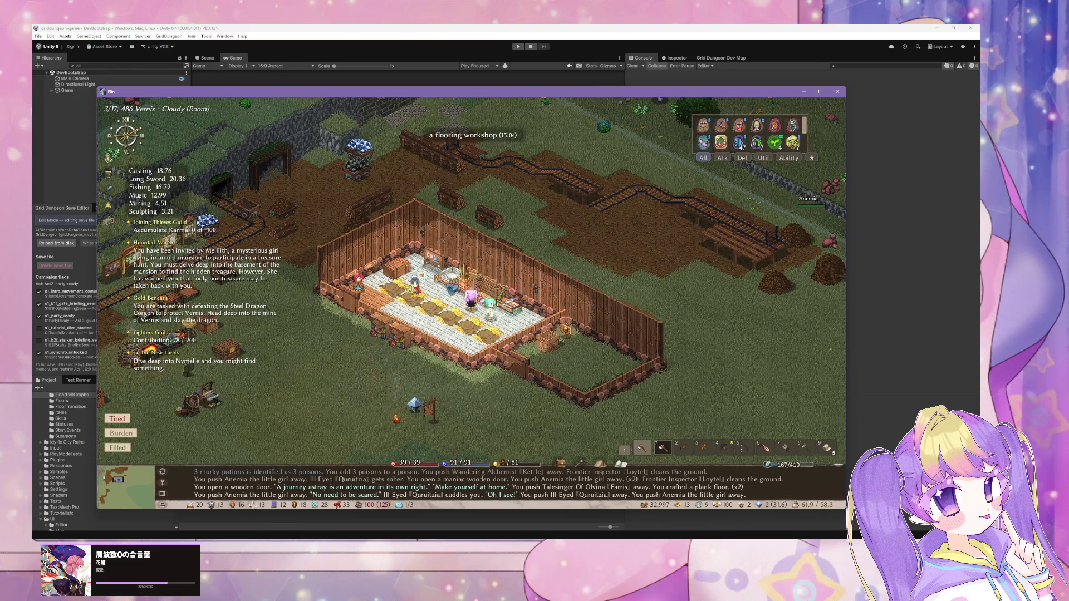
Craft 28 more plank floors from the 28-plank stack at maximum quantity.
left_click(452, 289)
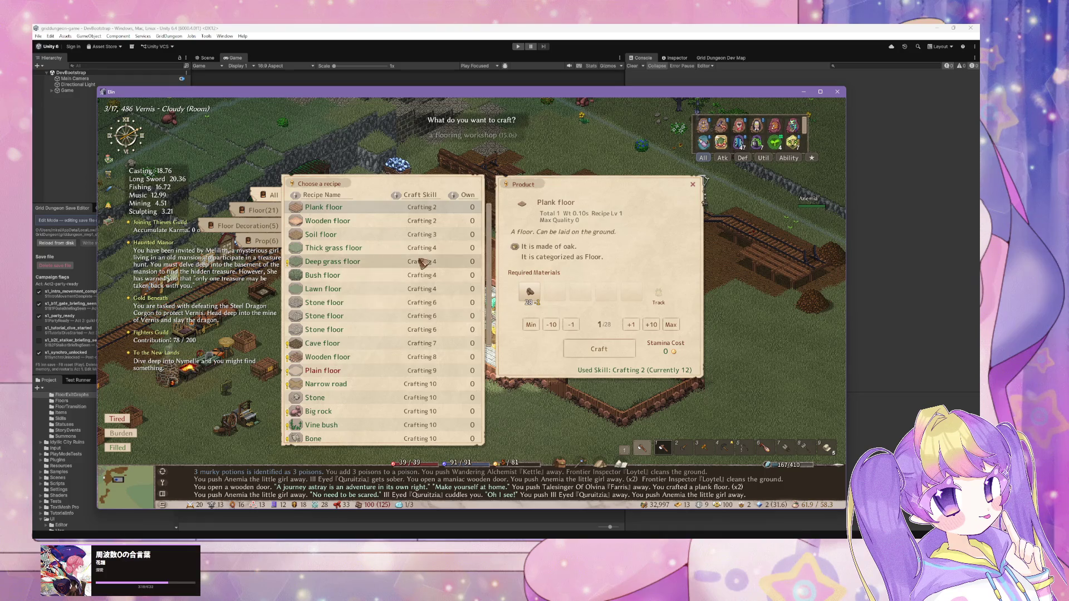
left_click(543, 301)
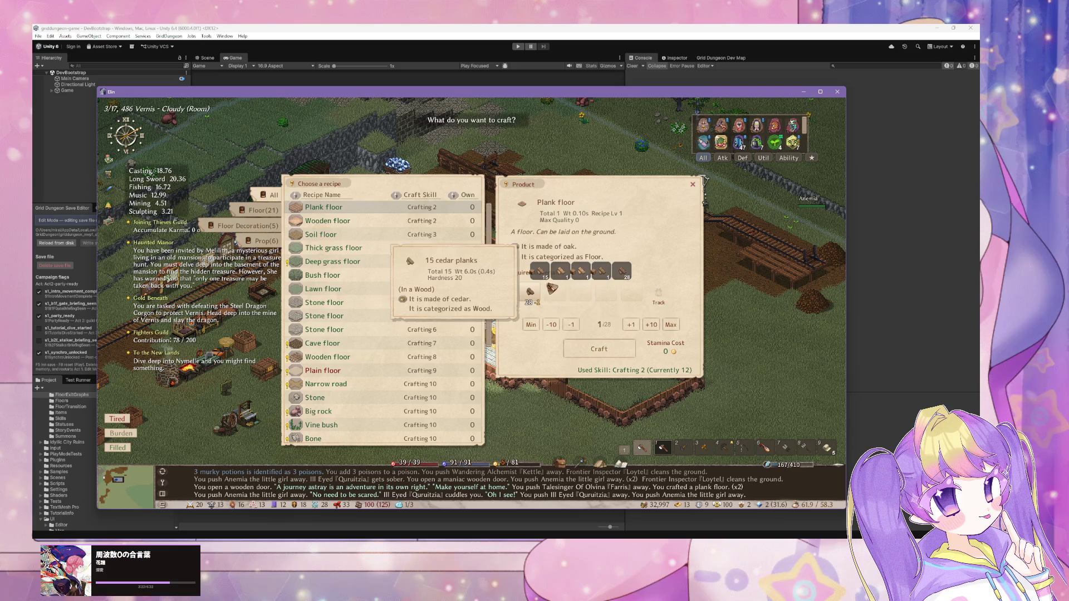
left_click(674, 325)
left_click(613, 351)
key("Down")
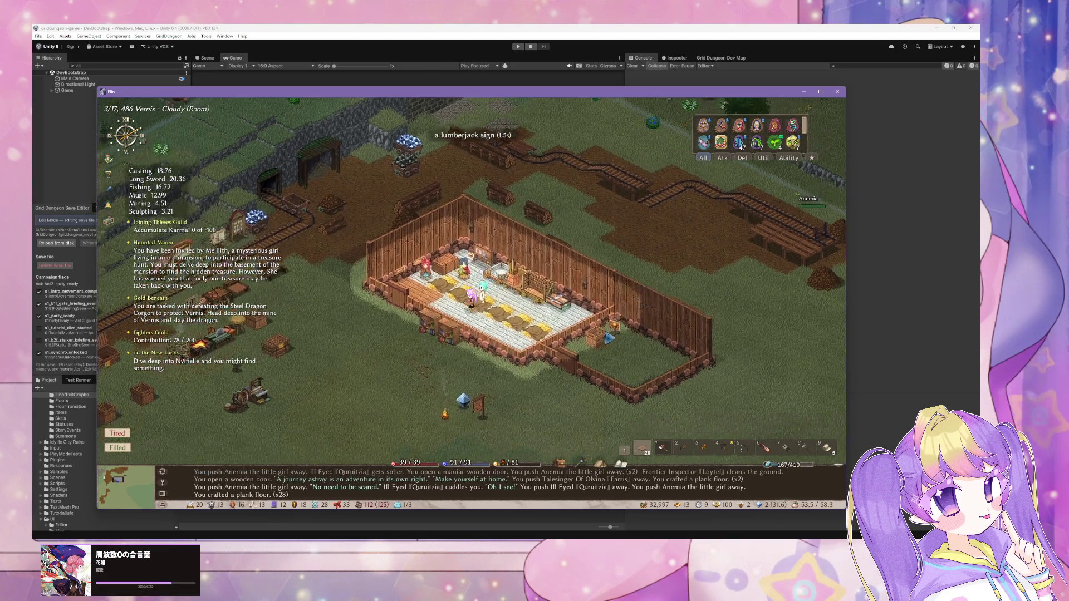
Walk to the barn storage, move the wood bundle, and ready a plank floor for placing.
key("Down")
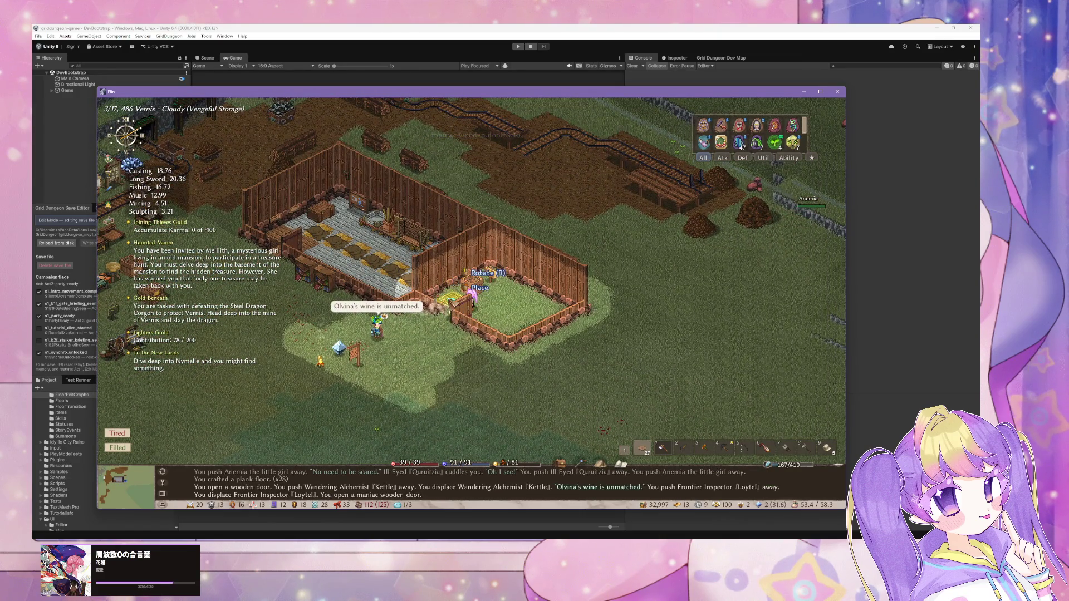
left_click(489, 273)
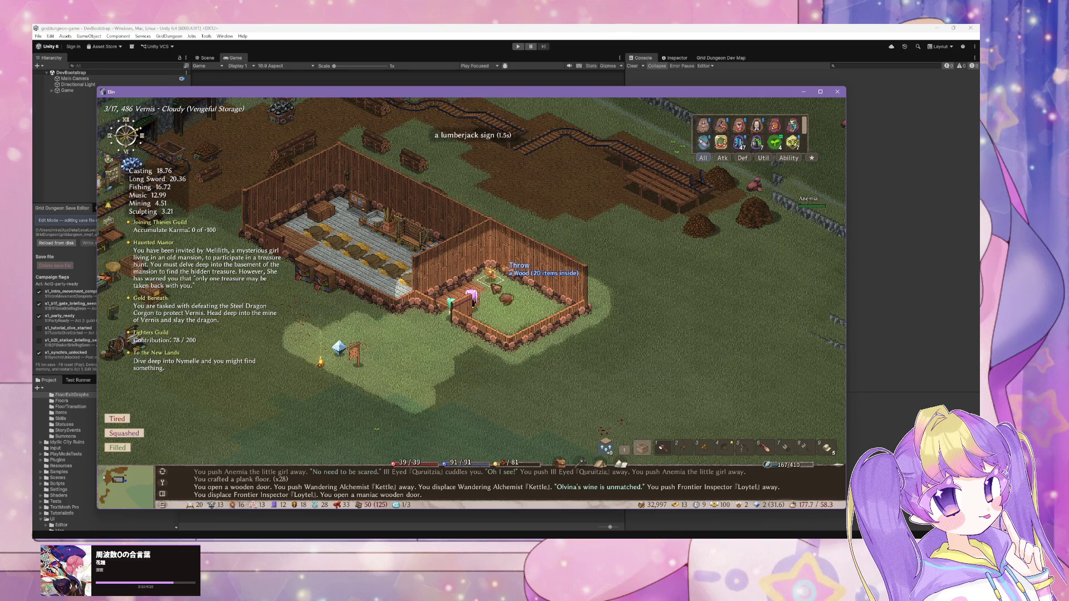
left_click(486, 272)
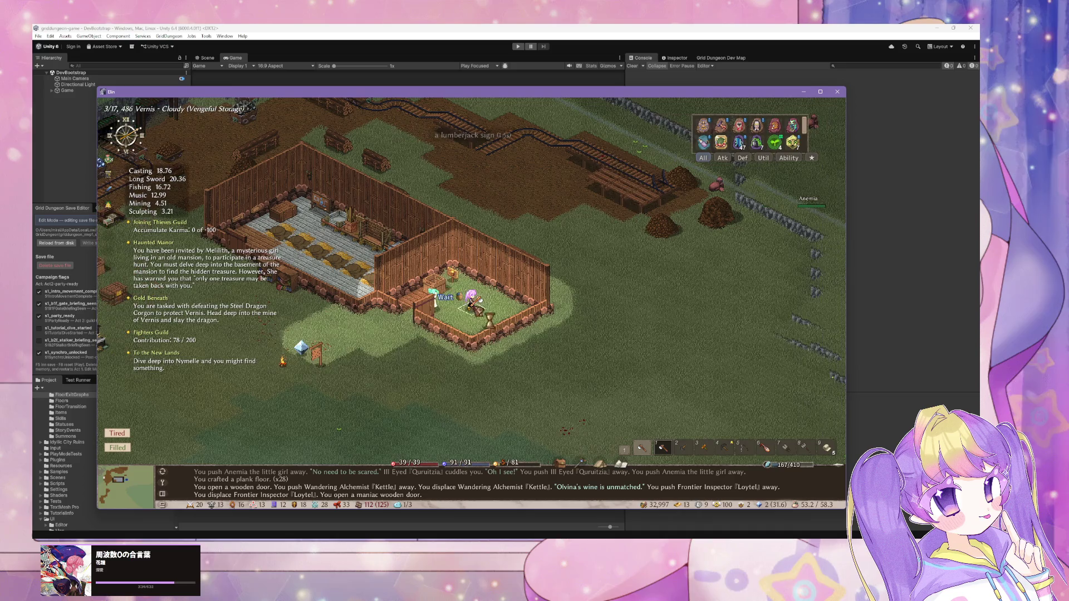
left_click(435, 281)
right_click(468, 334)
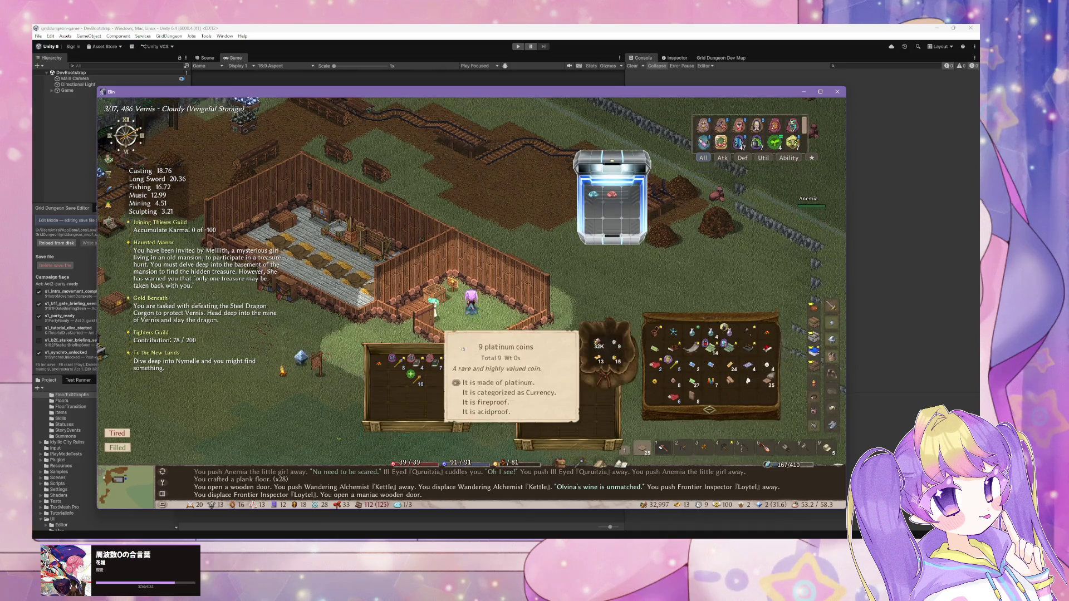
left_click(490, 362)
Lay seven plank floor tiles across the yard.
left_click(467, 273)
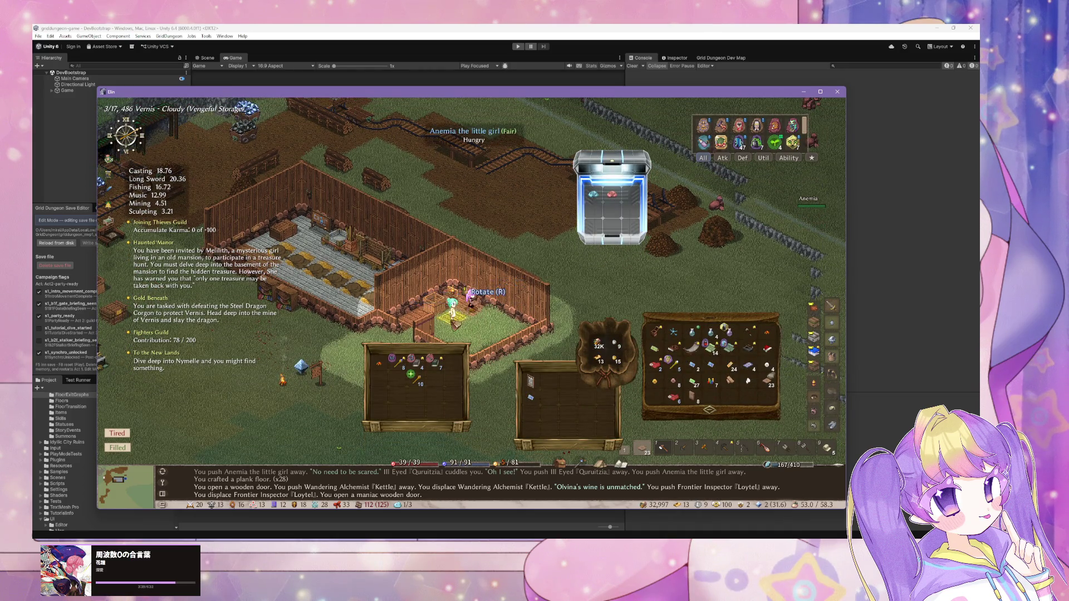
left_click(446, 328)
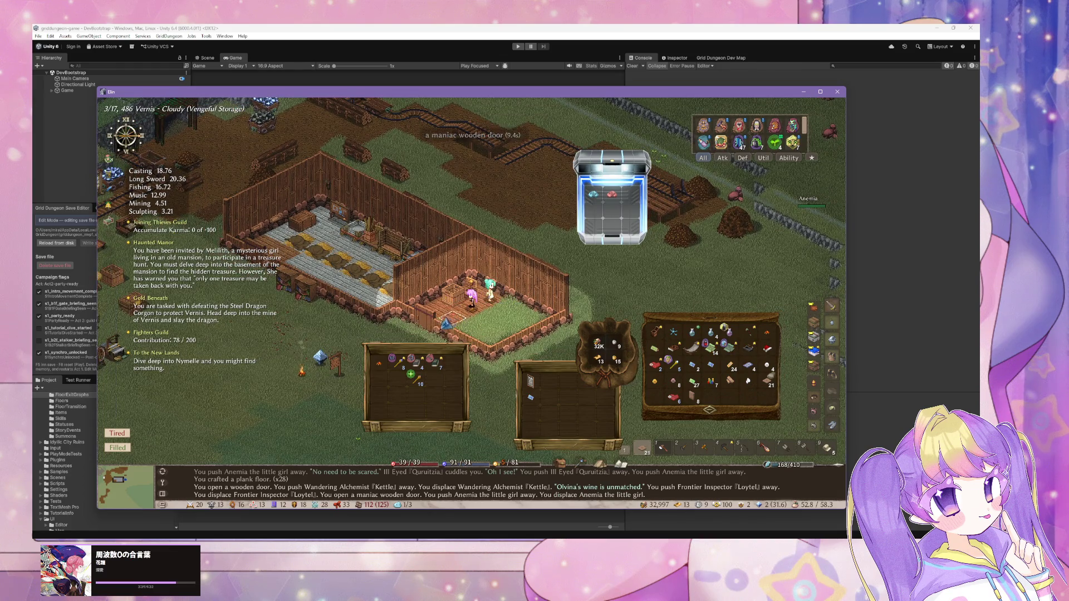
left_click(446, 325)
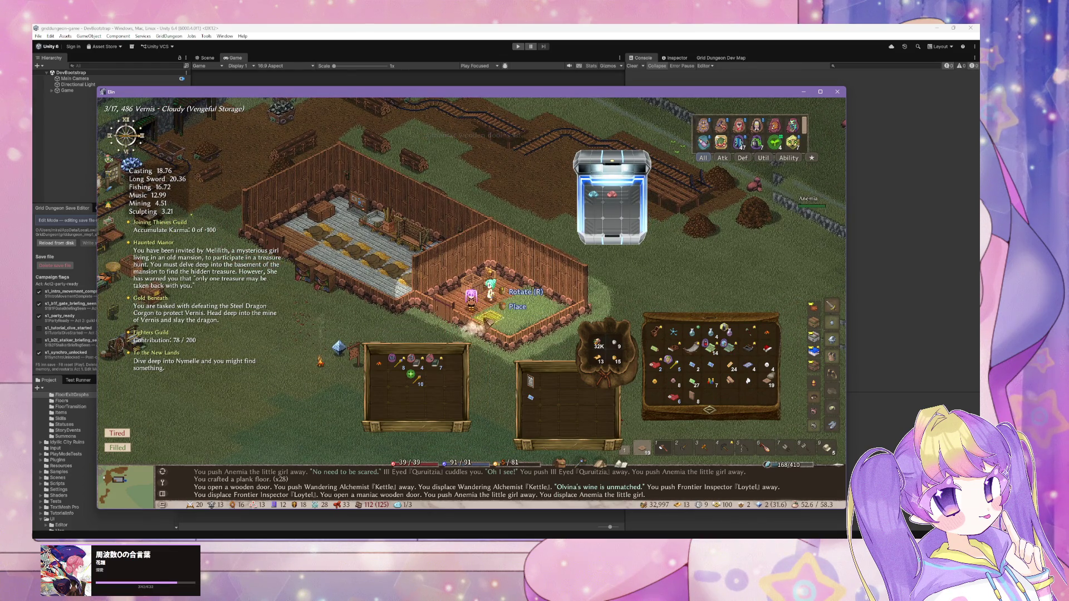
left_click(490, 316)
left_click(504, 315)
left_click(518, 314)
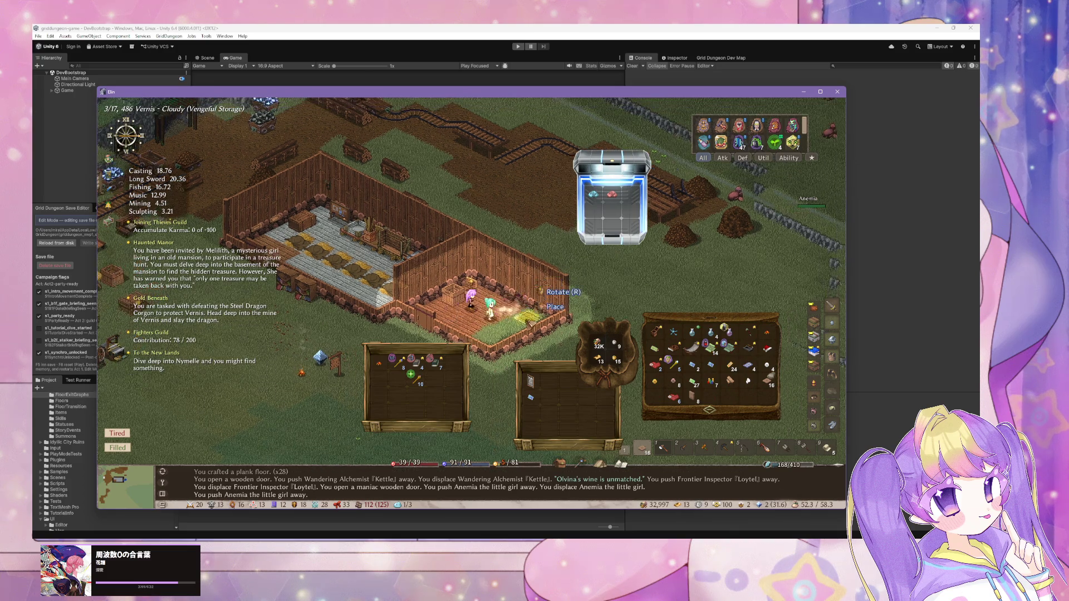
left_click(538, 313)
Lay seven more plank floor tiles, leaving 8 planks, then walk left out of the room.
left_click(479, 330)
left_click(469, 333)
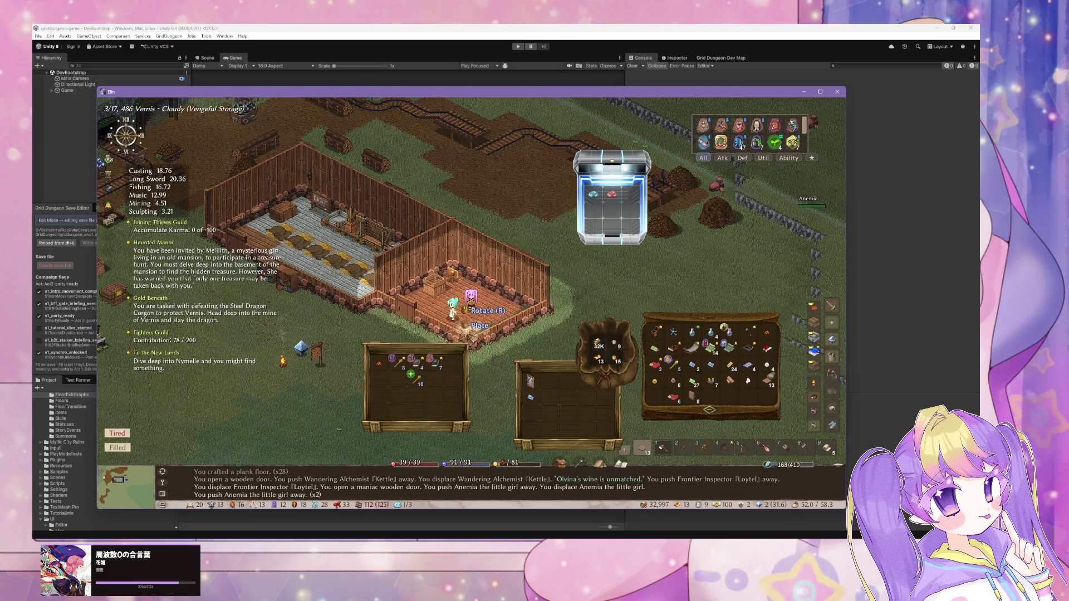
left_click(469, 333)
left_click(502, 314)
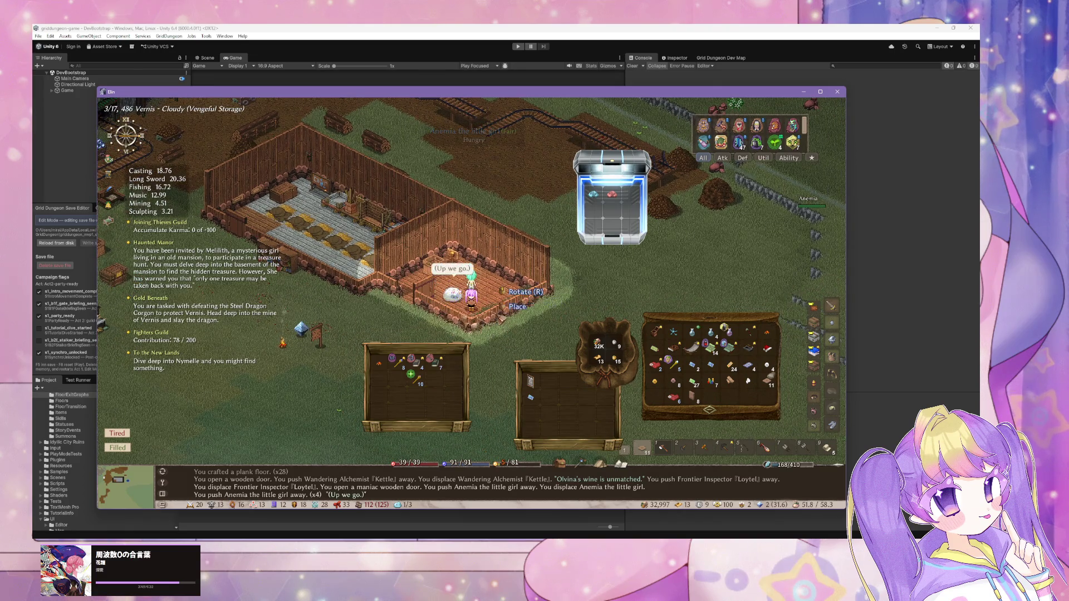
left_click(507, 307)
left_click(515, 303)
left_click(529, 293)
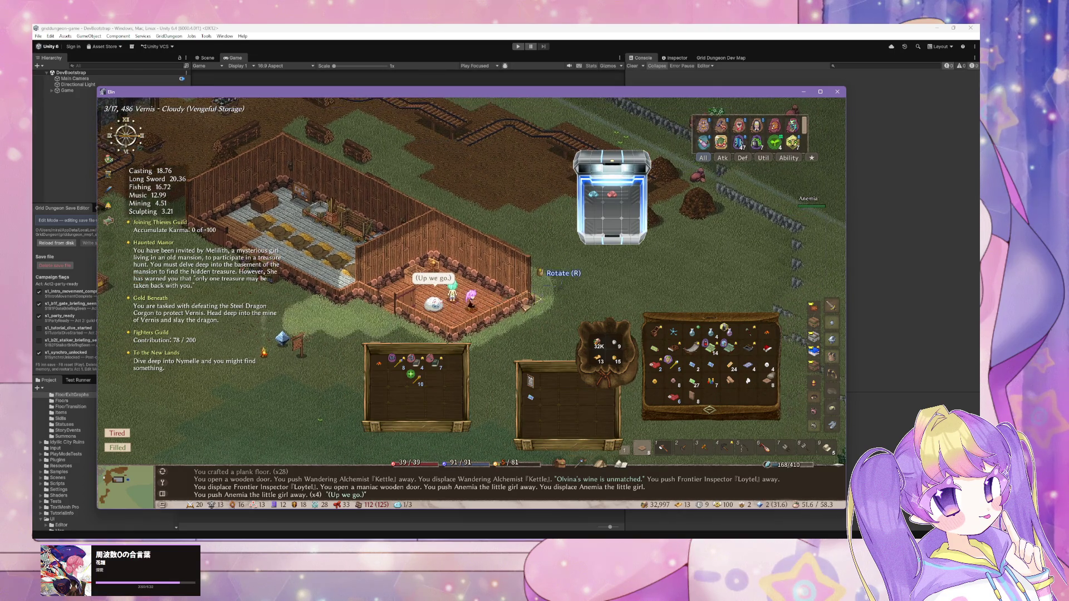
key("Left")
key("Left")
key("Left")
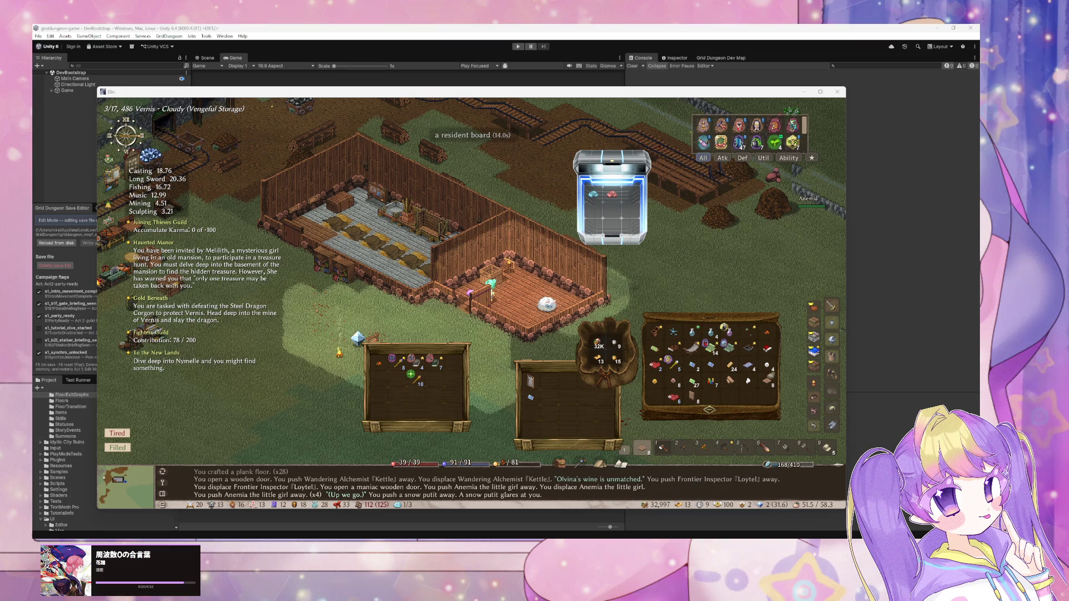
left_click(609, 518)
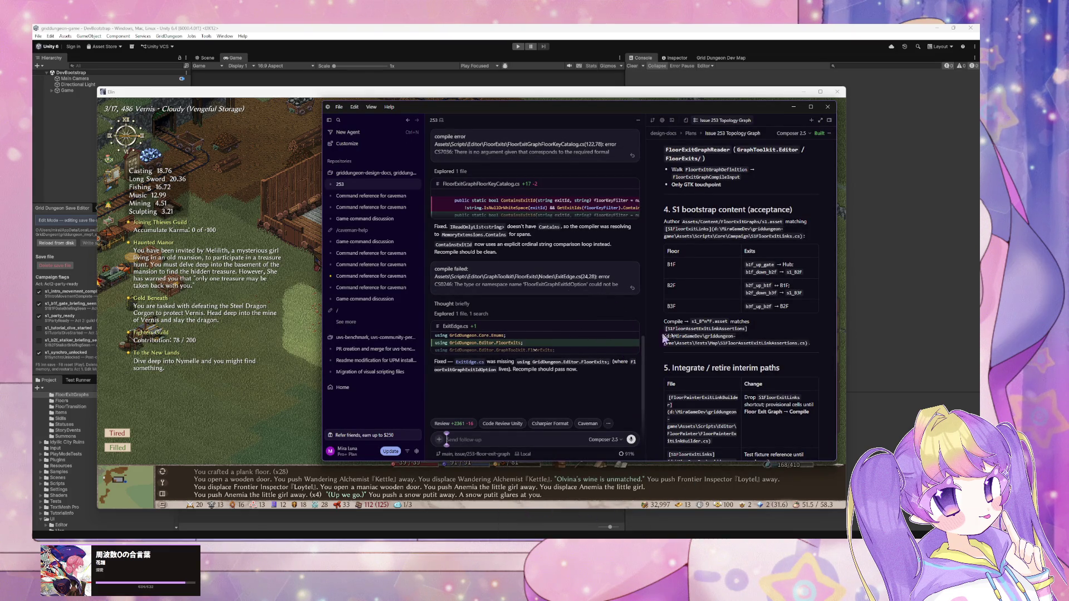
Scroll up through Cursor's explanation of the compile-error fixes, then return to Unity Editor.
scroll(551, 279, "up", 3)
left_click(954, 384)
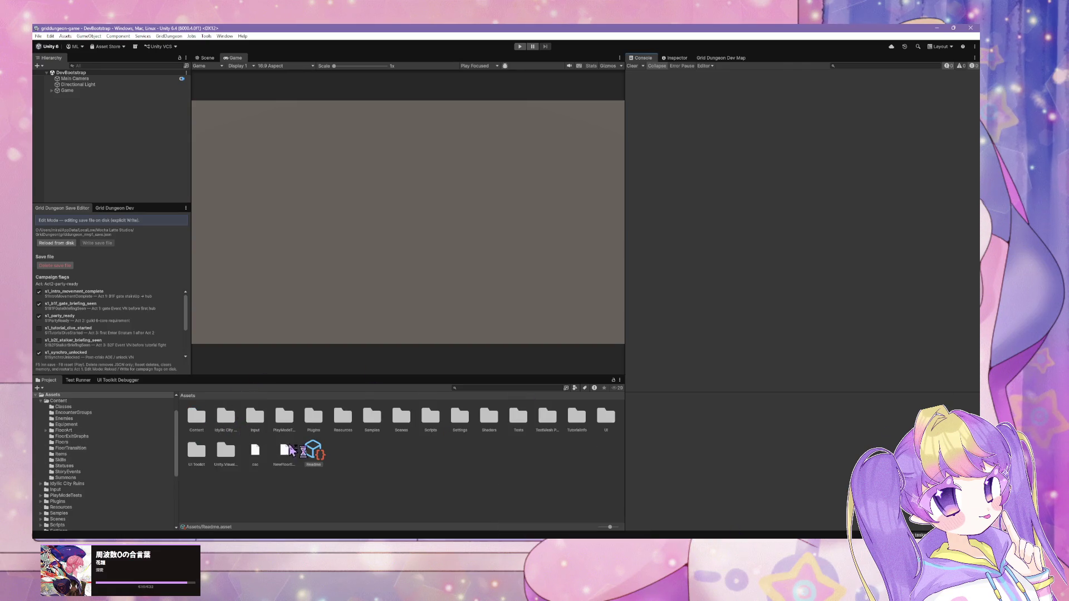
Find the s1 asset via project search, show its Inspector settings and compile it into floor assets.
left_click(506, 388)
type("a")
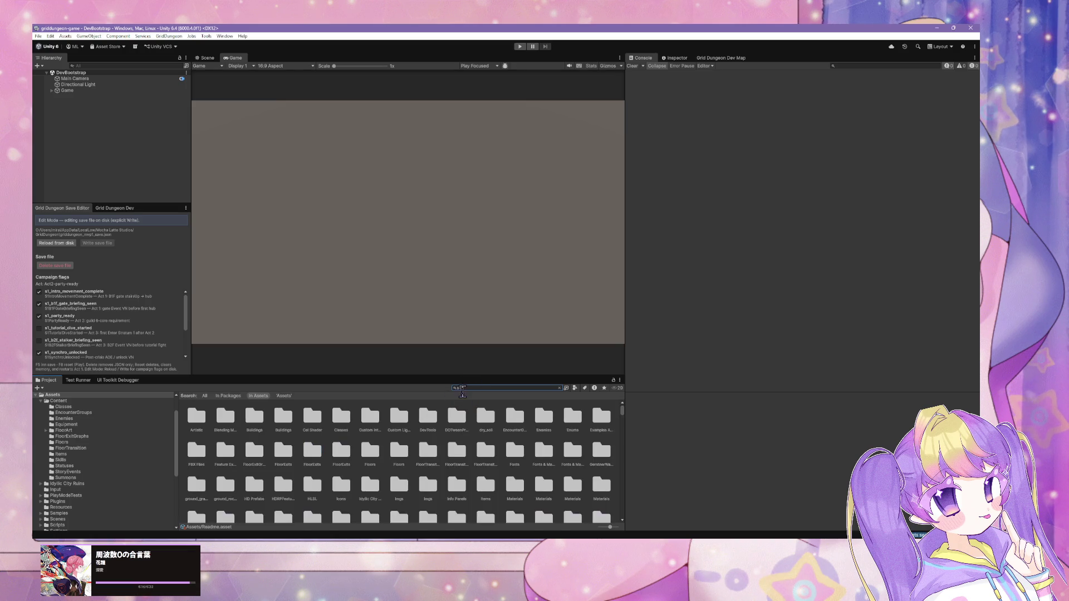
type("1")
left_click(255, 422)
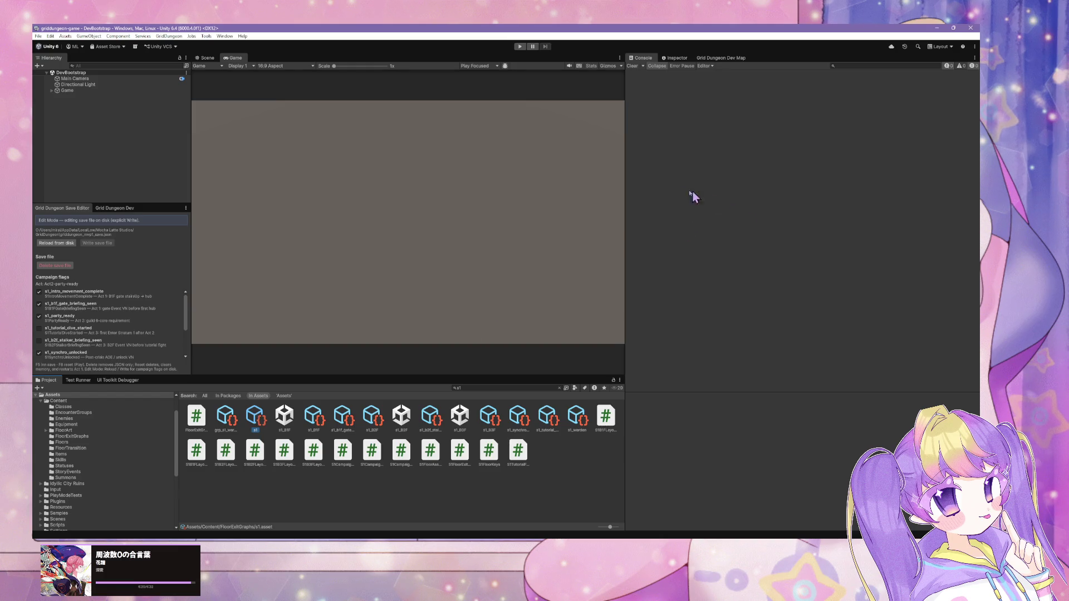
left_click(676, 57)
left_click(843, 136)
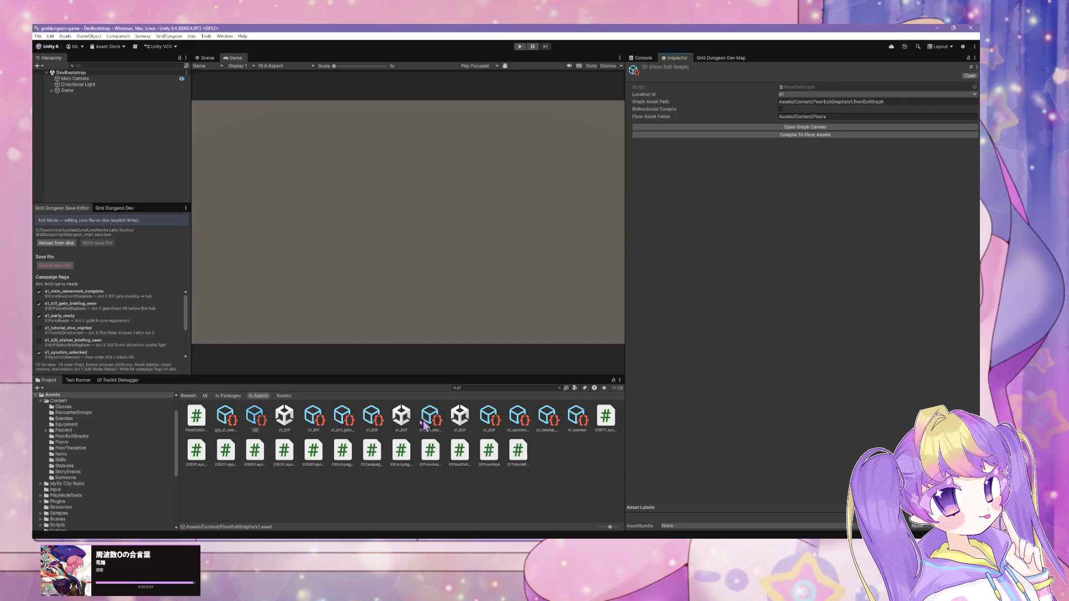
Move the editor window lower and dismiss the Select Preset picker without choosing.
mouse_move(490, 29)
left_mouse_down()
mouse_move(613, 111)
mouse_move(551, 100)
left_mouse_up()
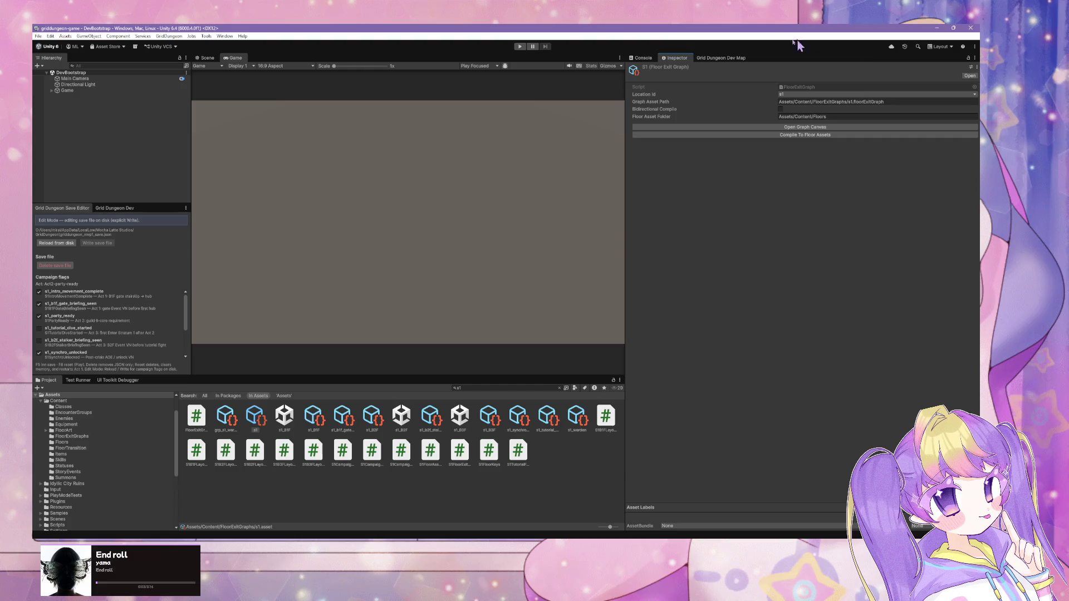
left_click(970, 67)
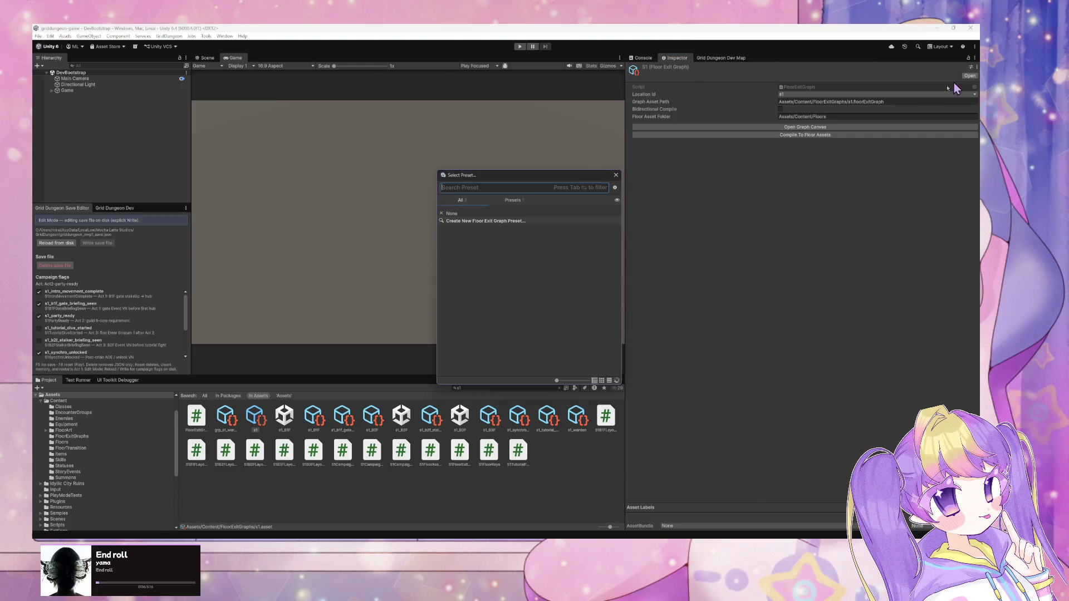
left_click(616, 175)
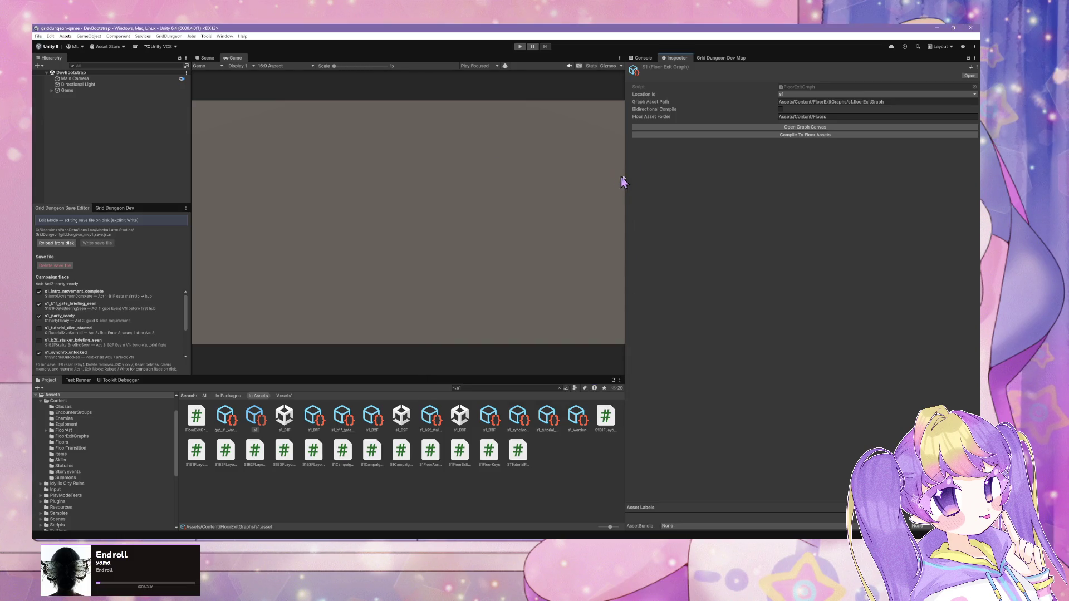
Reset the s1 asset to defaults, then browse the Location Id list without choosing a location.
left_click(976, 68)
left_click(948, 83)
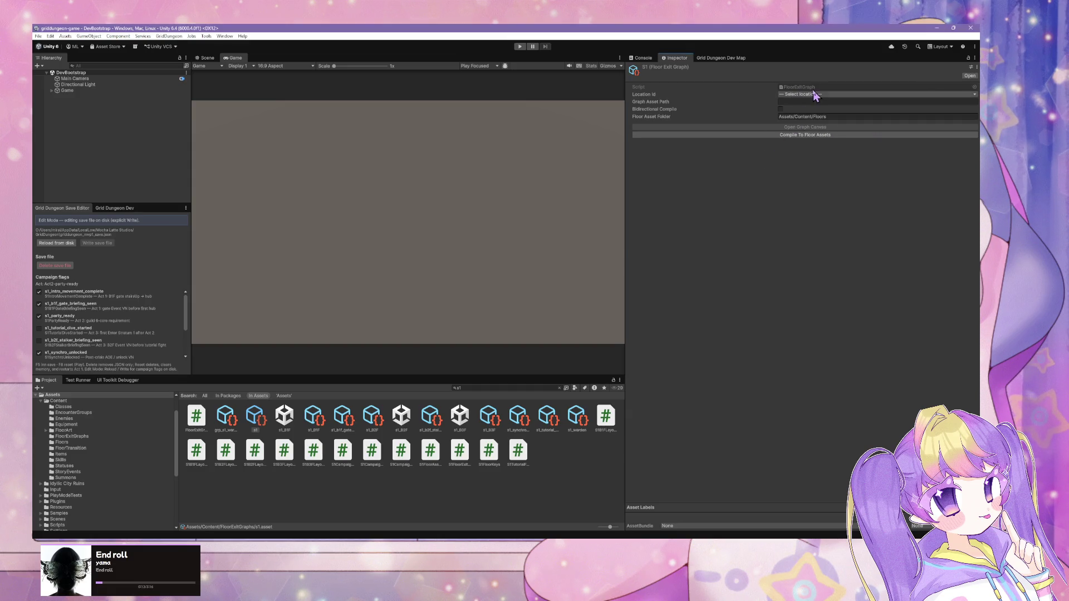
left_click(792, 95)
left_click(761, 211)
left_click(807, 96)
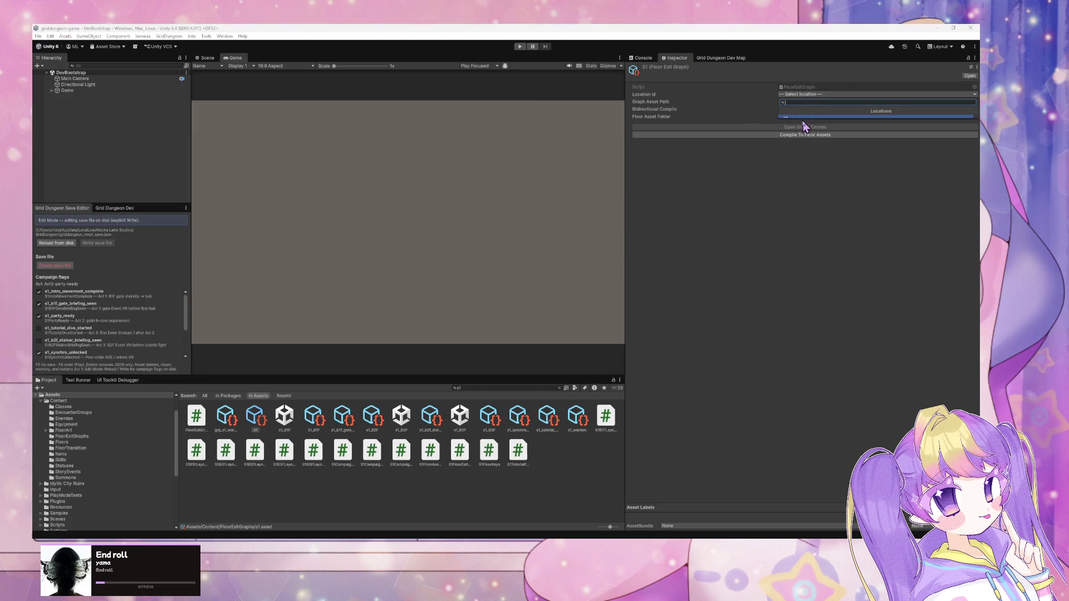
type("s")
left_click(764, 112)
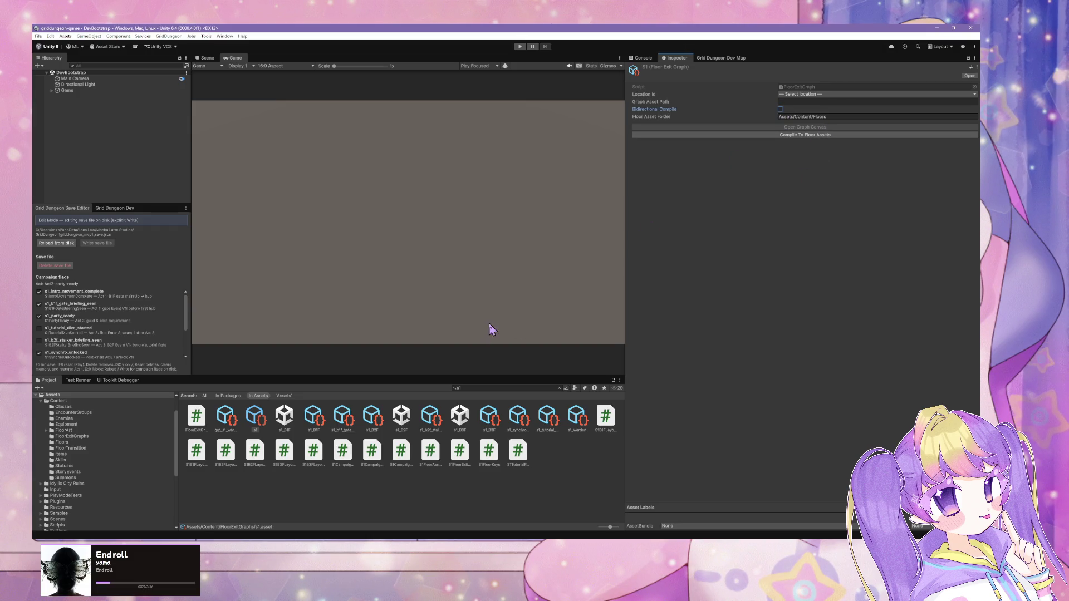
left_click(170, 37)
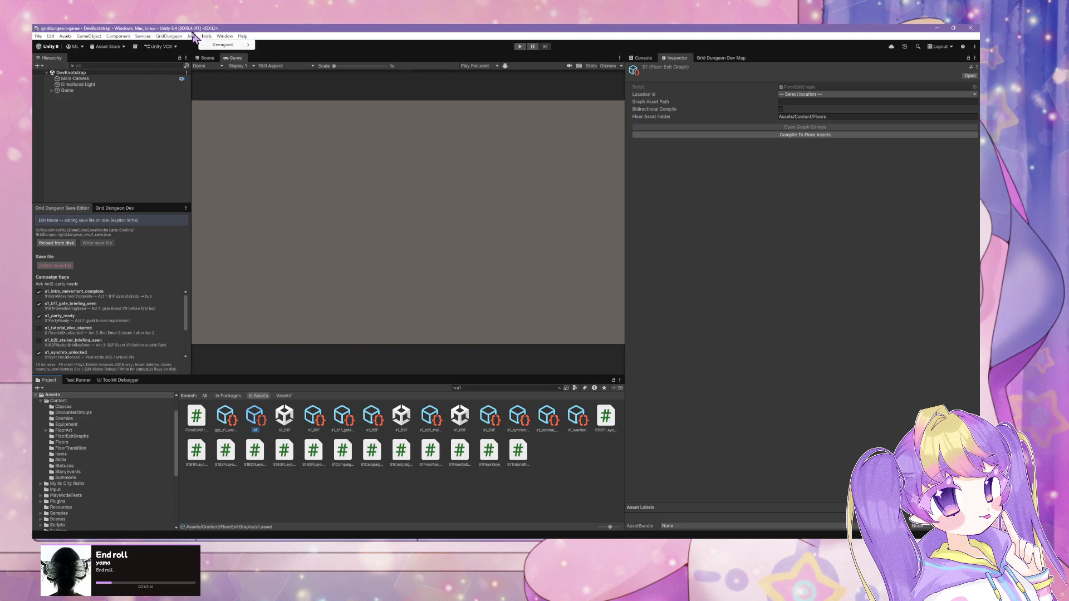
Run GridDungeon > Content > Floor Exit Graph > Ensure S1 Assets + Compile Floors and select the new s1 file.
mouse_move(178, 38)
mouse_move(190, 85)
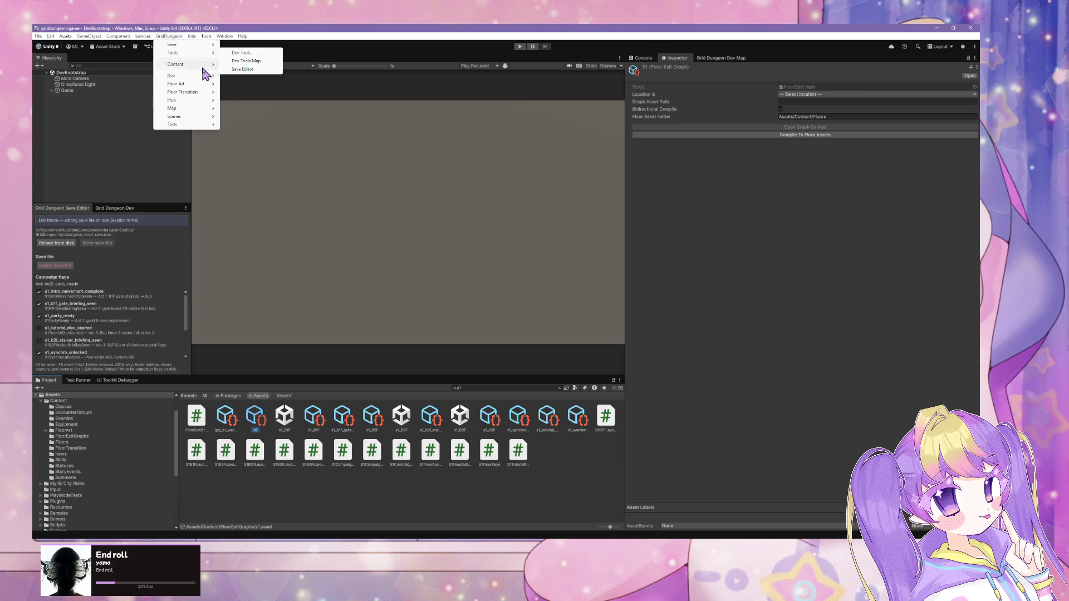
mouse_move(210, 64)
mouse_move(256, 84)
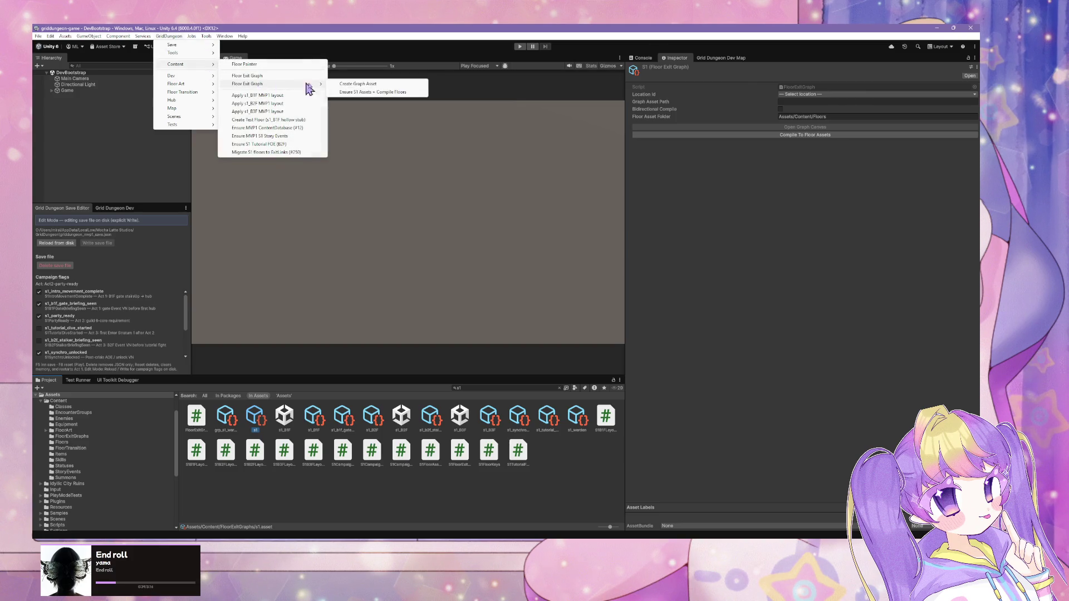
left_click(380, 93)
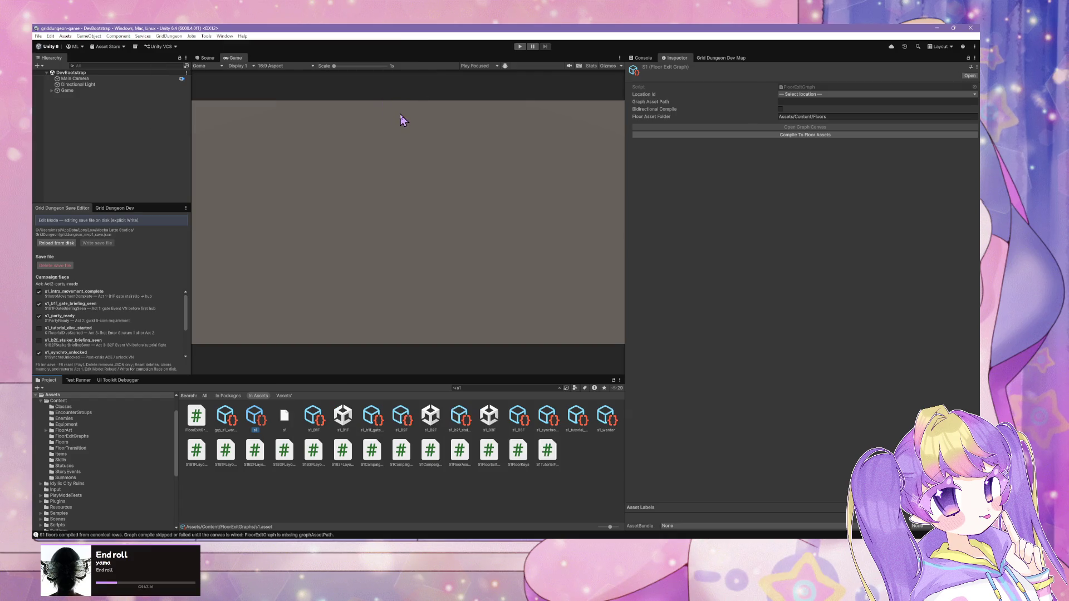
left_click(284, 422)
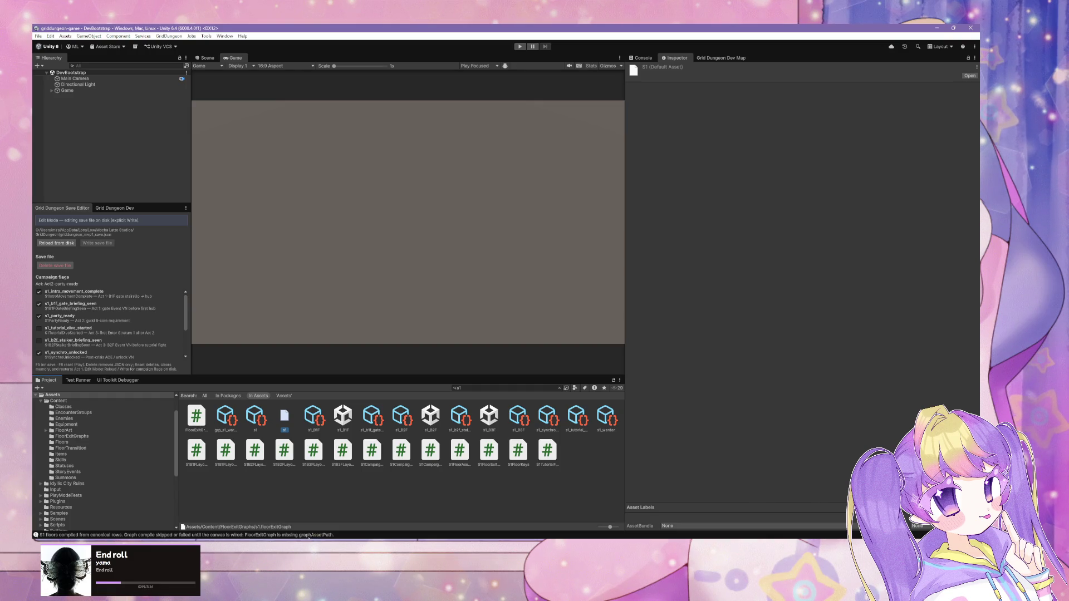
Delete both the s1 file and the old s1 graph asset.
key("Delete")
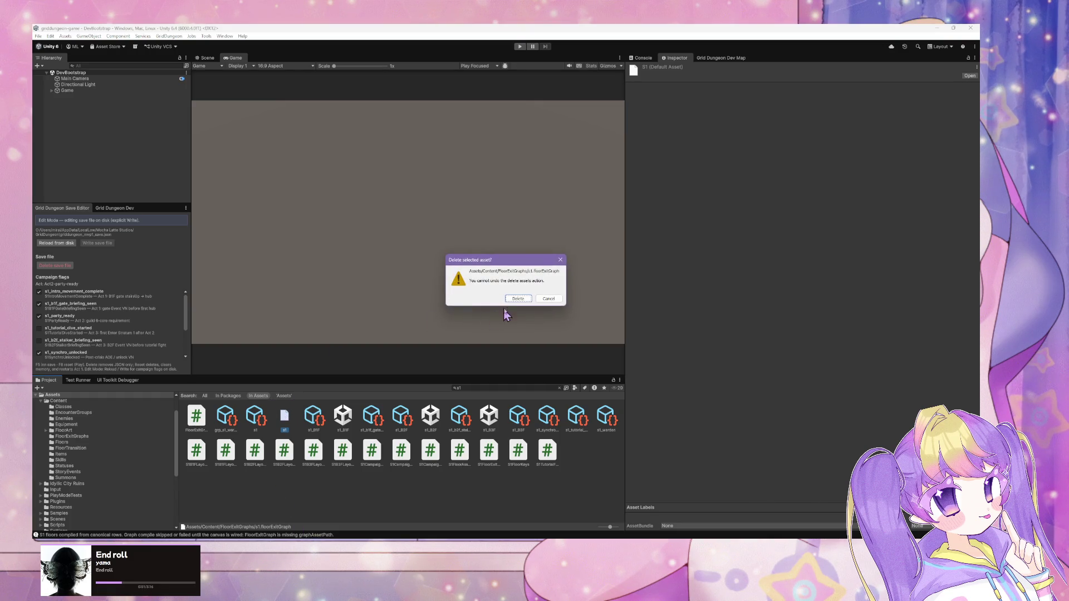
left_click(511, 305)
left_click(254, 435)
key("Delete")
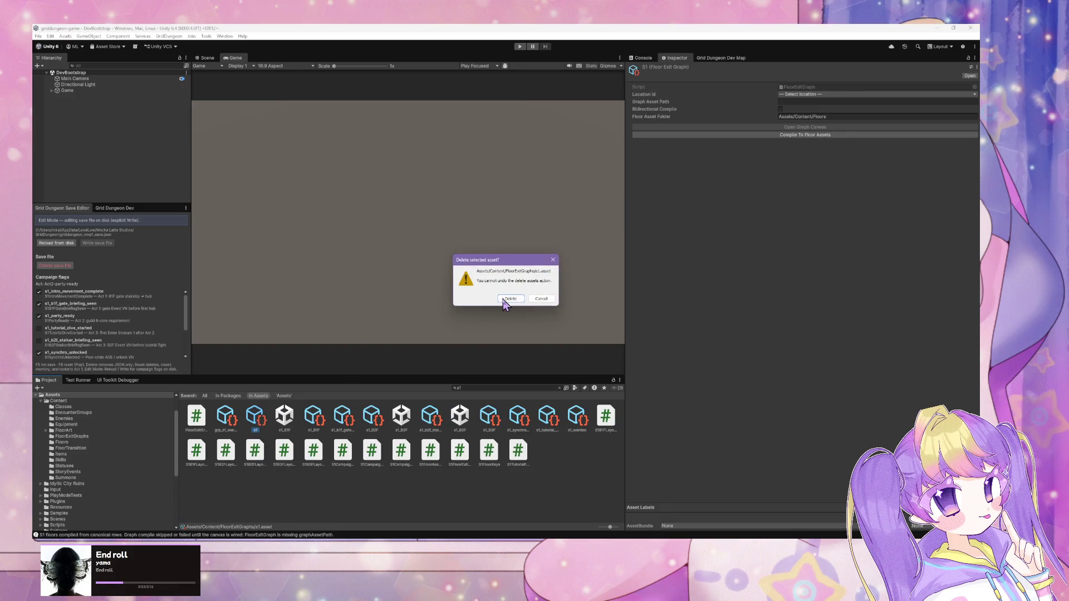
left_click(510, 303)
Recreate the graph through GridDungeon > Content > Floor Exit Graph, choosing Create S1.
left_click(169, 36)
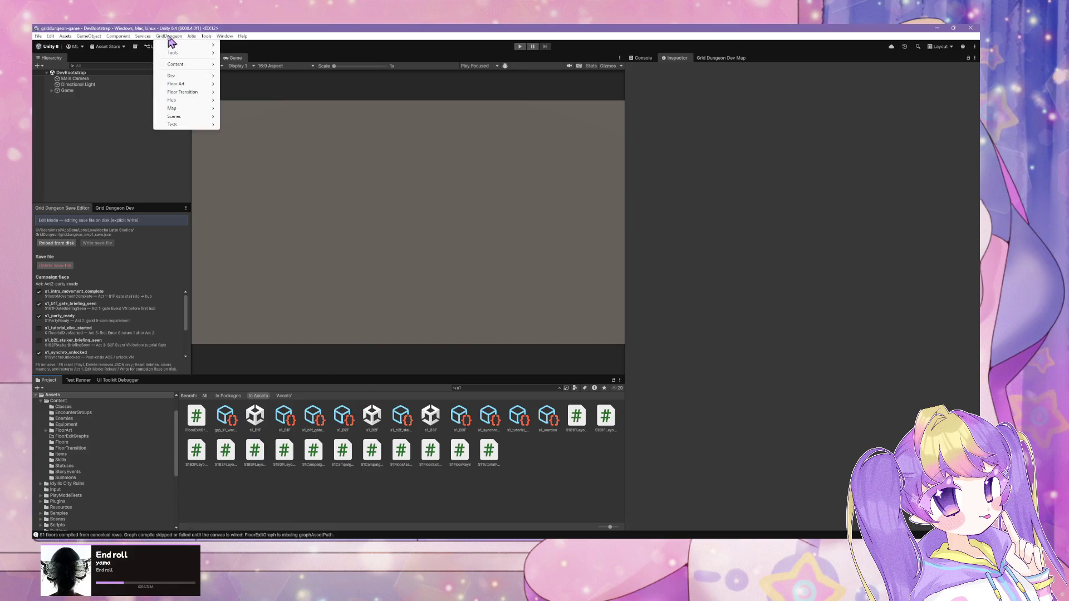
mouse_move(201, 65)
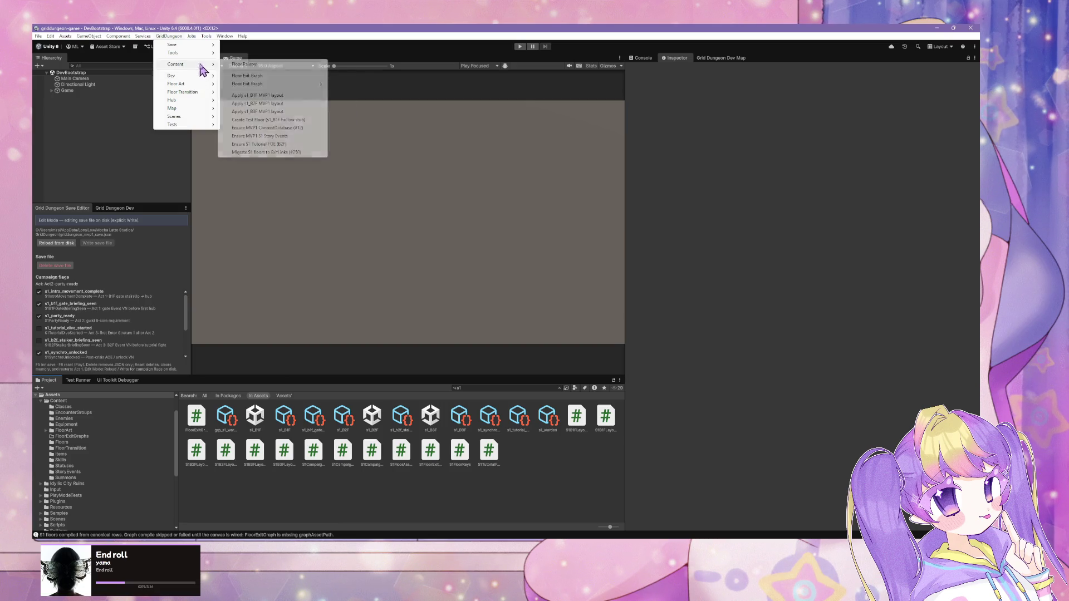
left_click(260, 77)
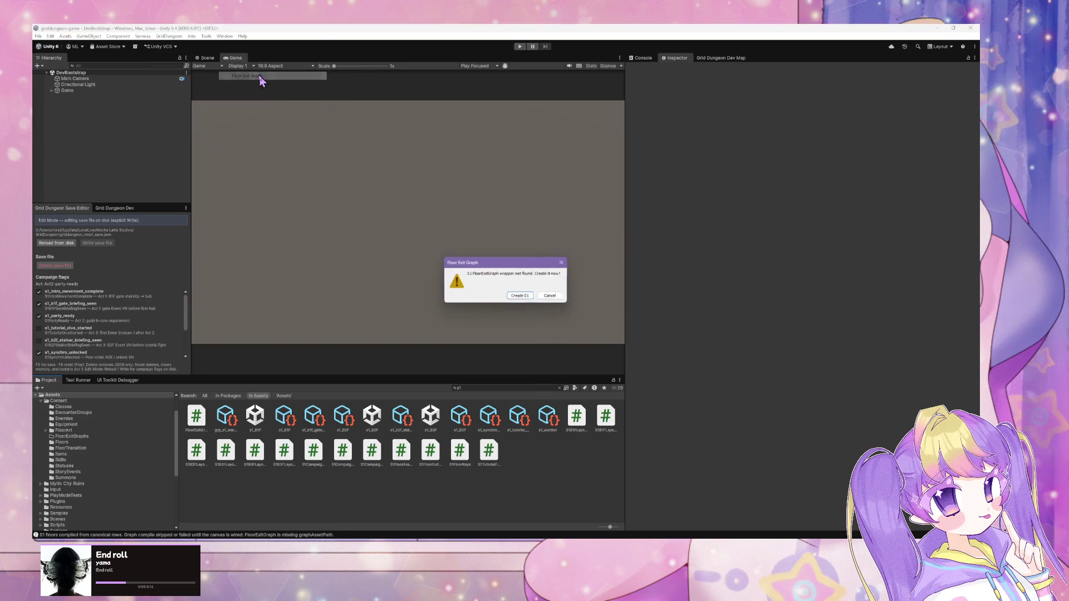
left_click(526, 298)
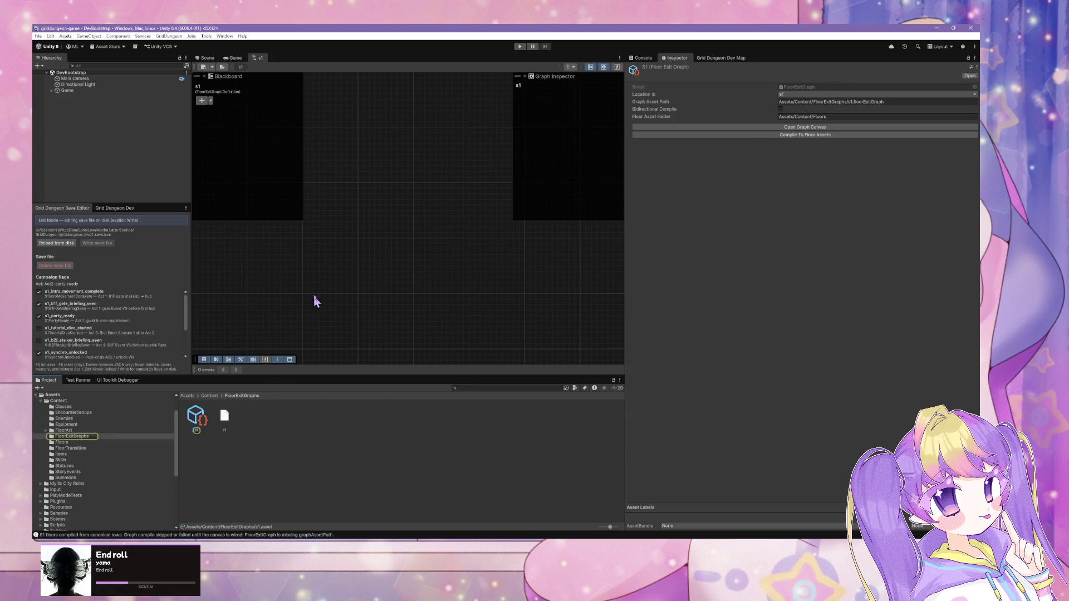
Add a FloorNode to the s1 canvas and set its floor to s1_B1F.
scroll(409, 239, "down", 1)
right_click(350, 191)
left_click(390, 195)
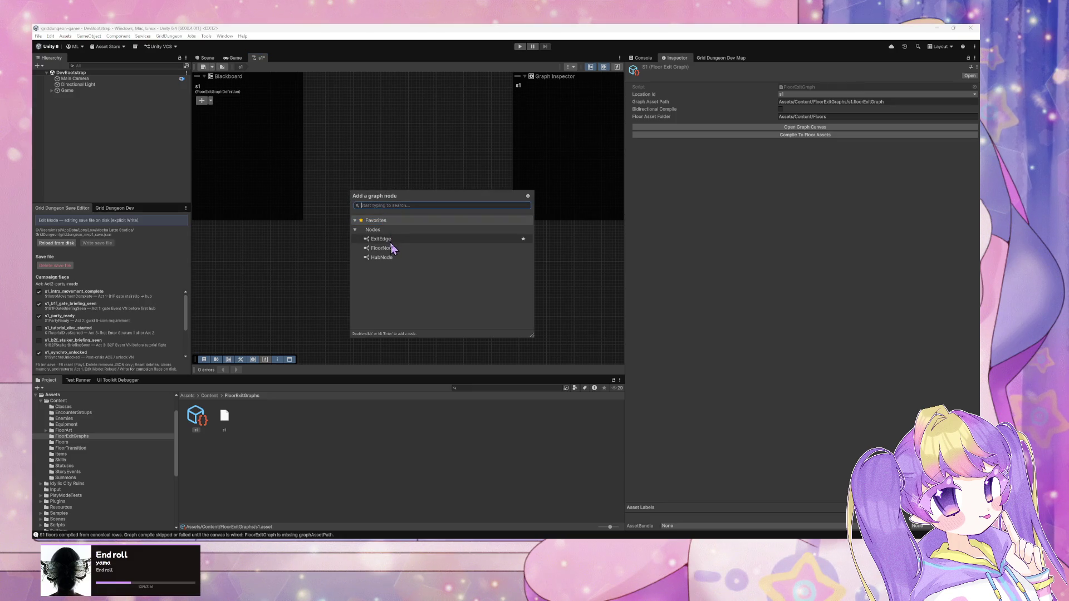
left_click(400, 249)
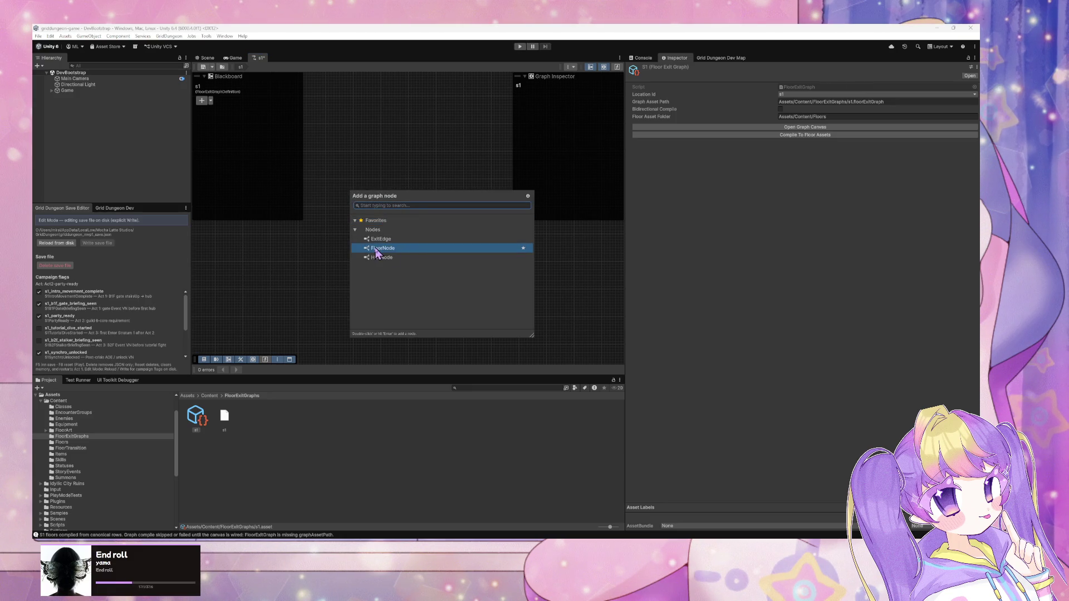
double_click(384, 250)
scroll(412, 223, "up", 5)
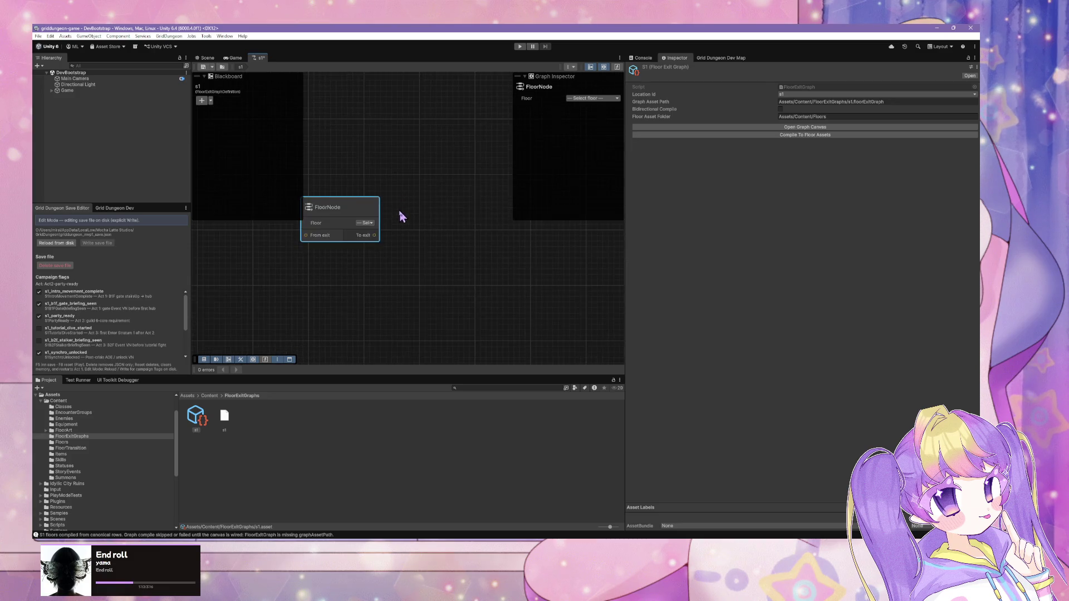
left_click(365, 227)
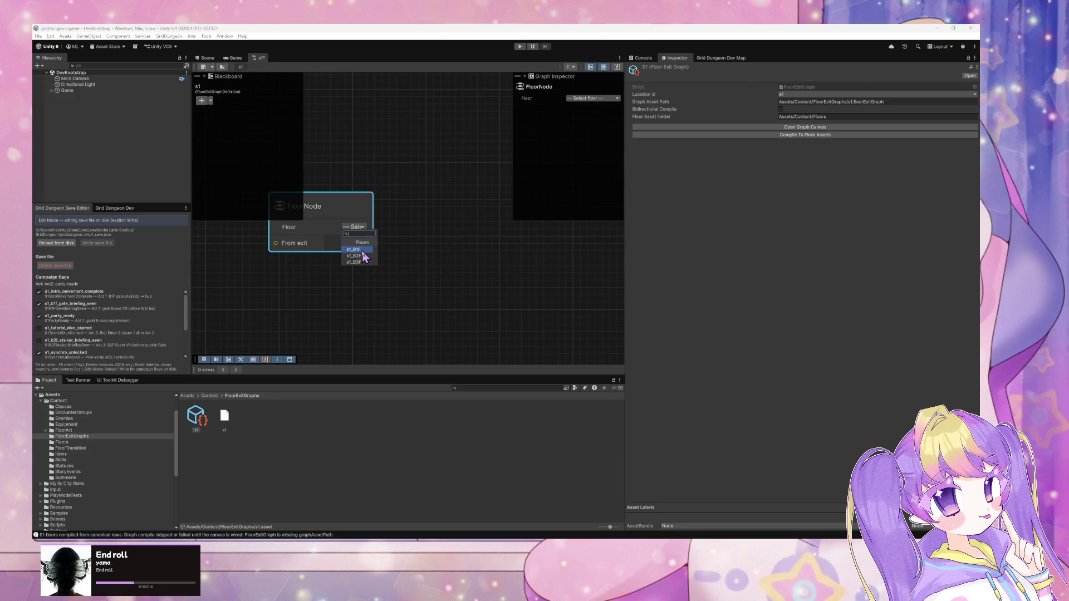
left_click(366, 250)
Add an ExitEdge node and wire the FloorNode's To exit into its Source floor.
mouse_move(424, 238)
left_mouse_down()
mouse_move(449, 244)
mouse_move(440, 255)
left_mouse_up()
right_click(455, 248)
left_click(475, 256)
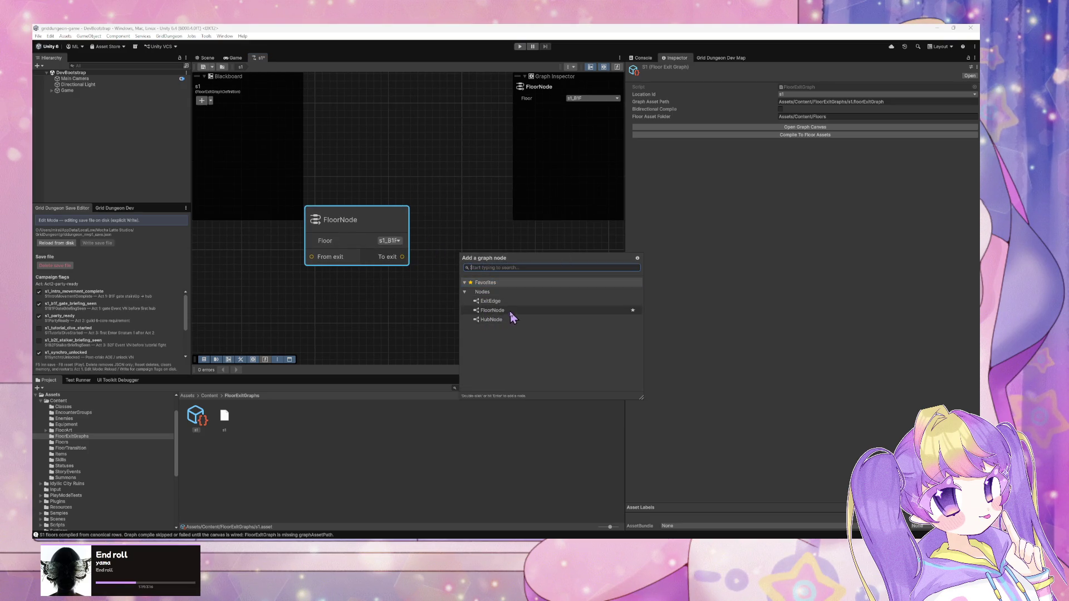
left_click(511, 305)
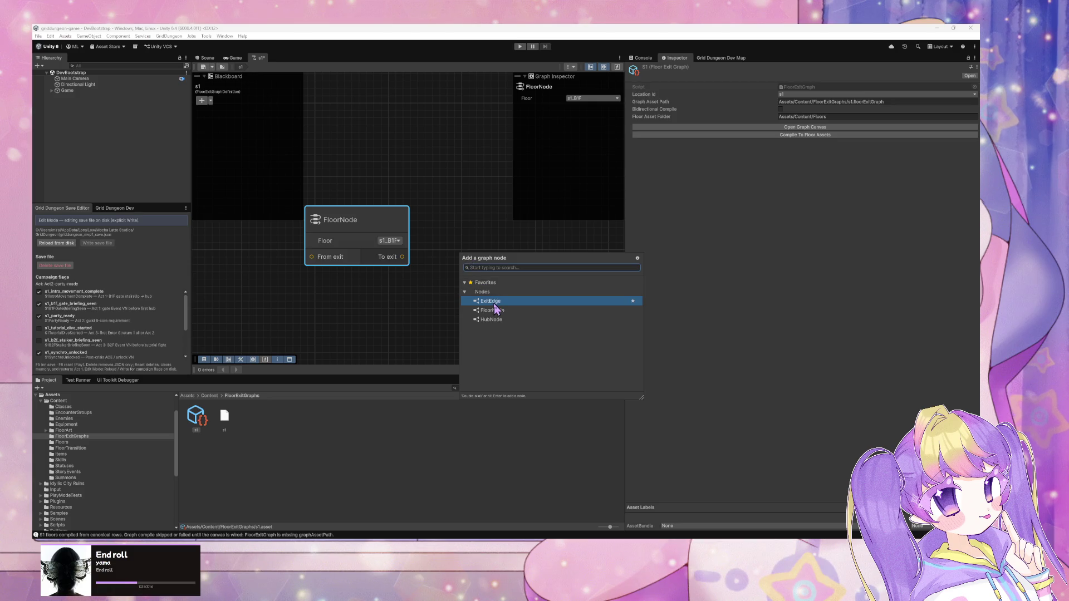
double_click(494, 305)
left_click_drag(494, 268, 493, 216)
mouse_move(423, 264)
left_mouse_down()
mouse_move(363, 272)
mouse_move(409, 311)
mouse_move(404, 302)
left_mouse_up()
Rearrange the nodes and view, then select the FloorNode to check its floor setting.
scroll(346, 259, "down", 2)
scroll(347, 259, "down", 2)
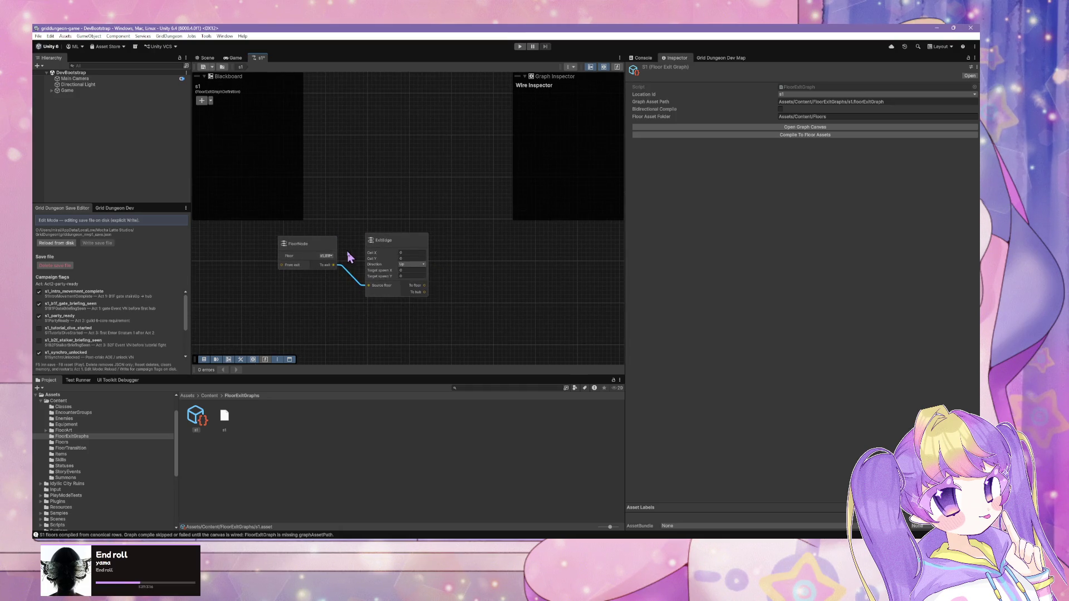
left_click_drag(424, 243, 435, 229)
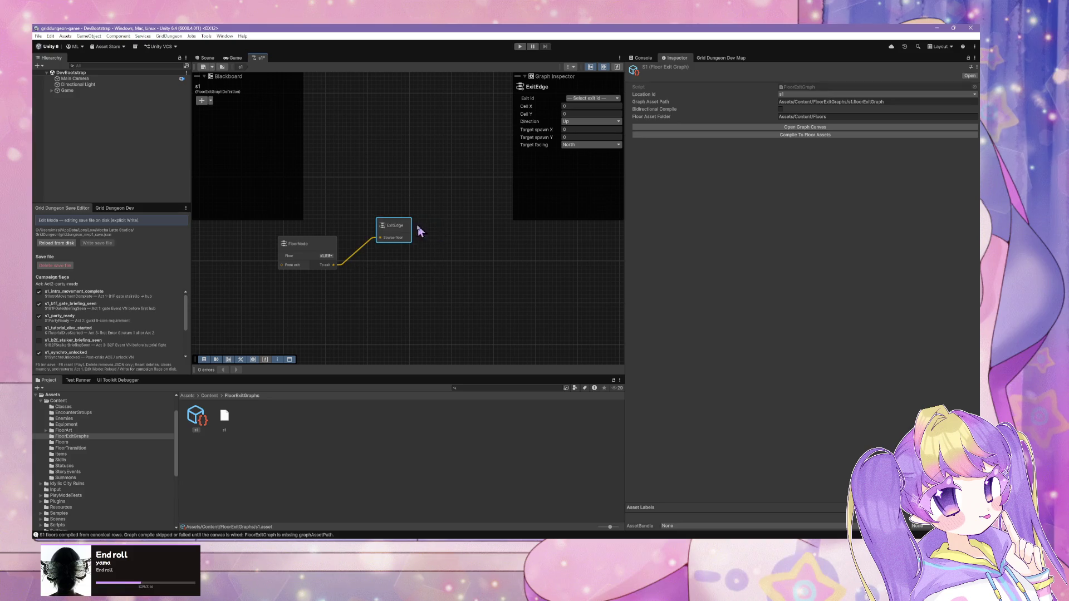
left_click_drag(467, 302, 472, 266)
scroll(470, 266, "up", 2)
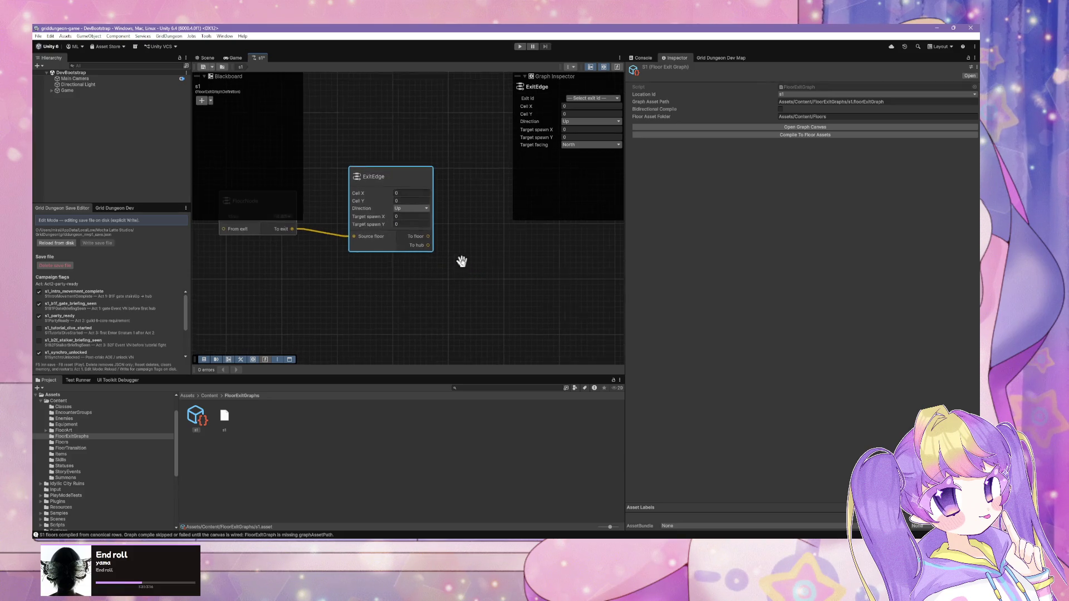
left_click(353, 257)
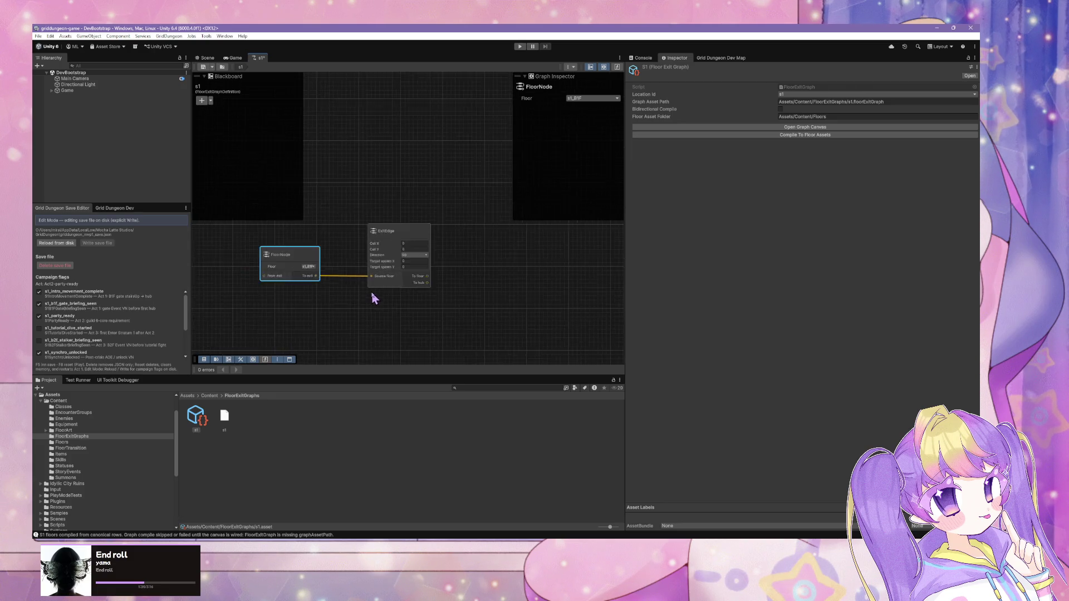
mouse_move(369, 296)
left_mouse_down()
mouse_move(420, 306)
mouse_move(379, 280)
mouse_move(317, 294)
mouse_move(339, 295)
left_mouse_up()
Duplicate the FloorNode with Ctrl+D and wire ExitEdge's To floor into the copy.
left_click(419, 279)
left_click(274, 258)
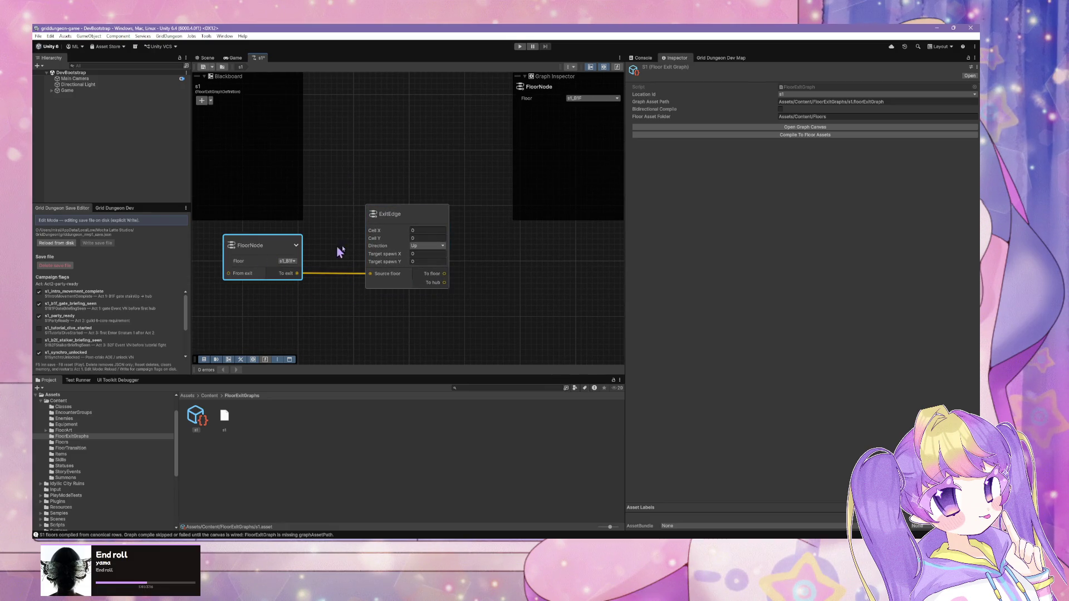
key("ctrl+d")
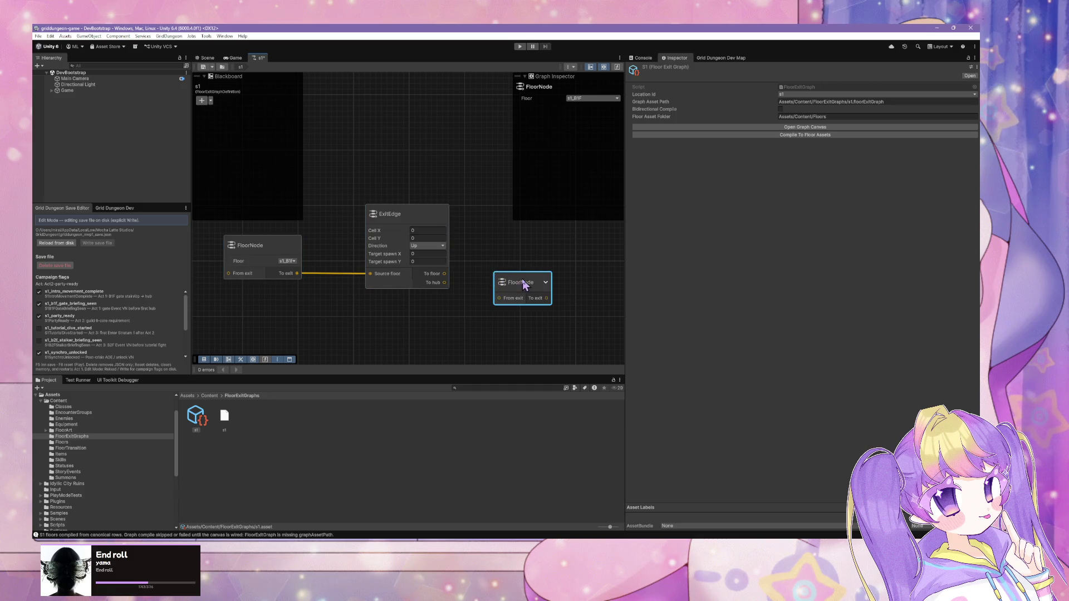
mouse_move(445, 273)
left_mouse_down()
mouse_move(501, 305)
mouse_move(534, 259)
left_mouse_up()
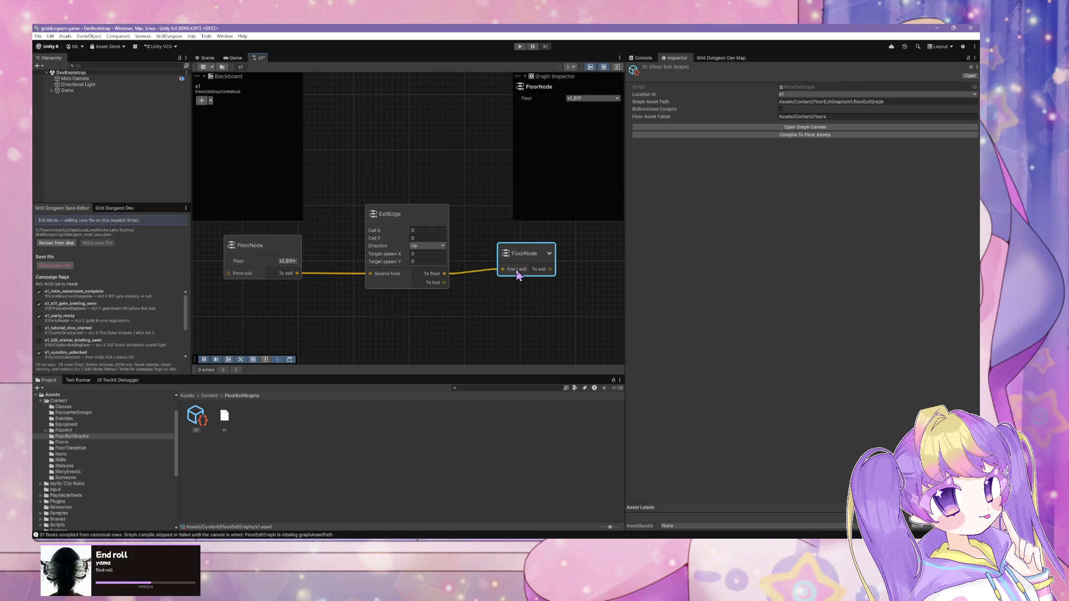
Move the copied FloorNode, delete its wire, redraw the To floor connection, then cancel it.
left_click(507, 285)
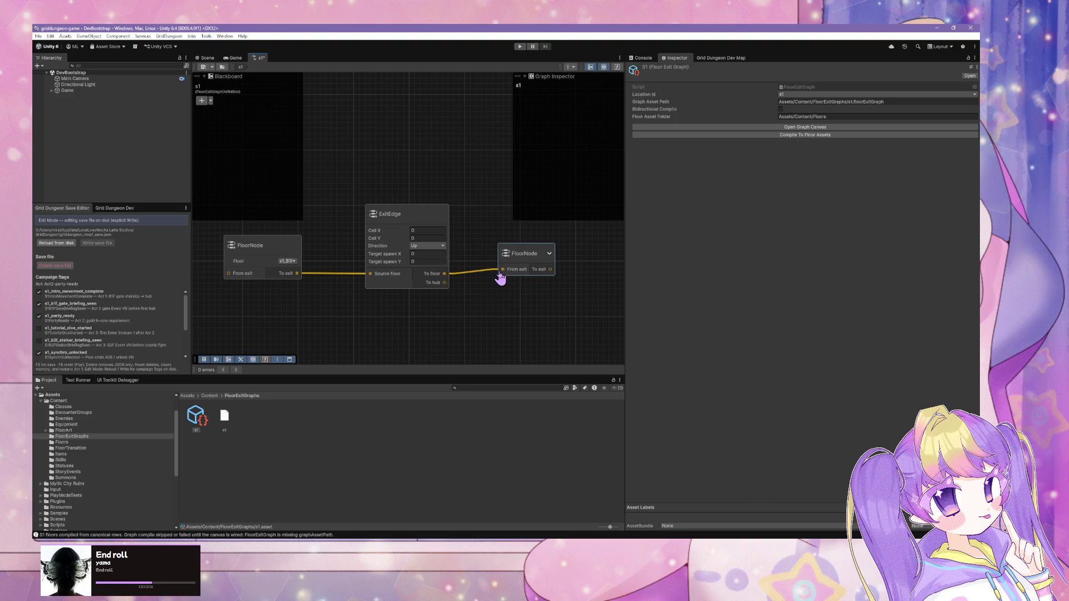
left_click_drag(502, 275, 490, 280)
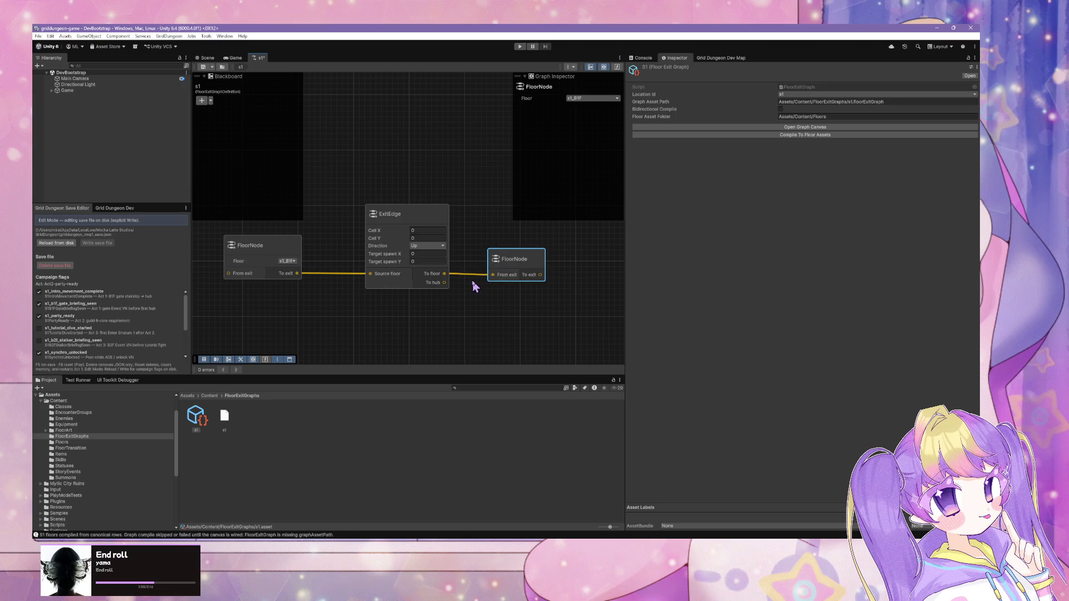
left_click(482, 274)
key("Delete")
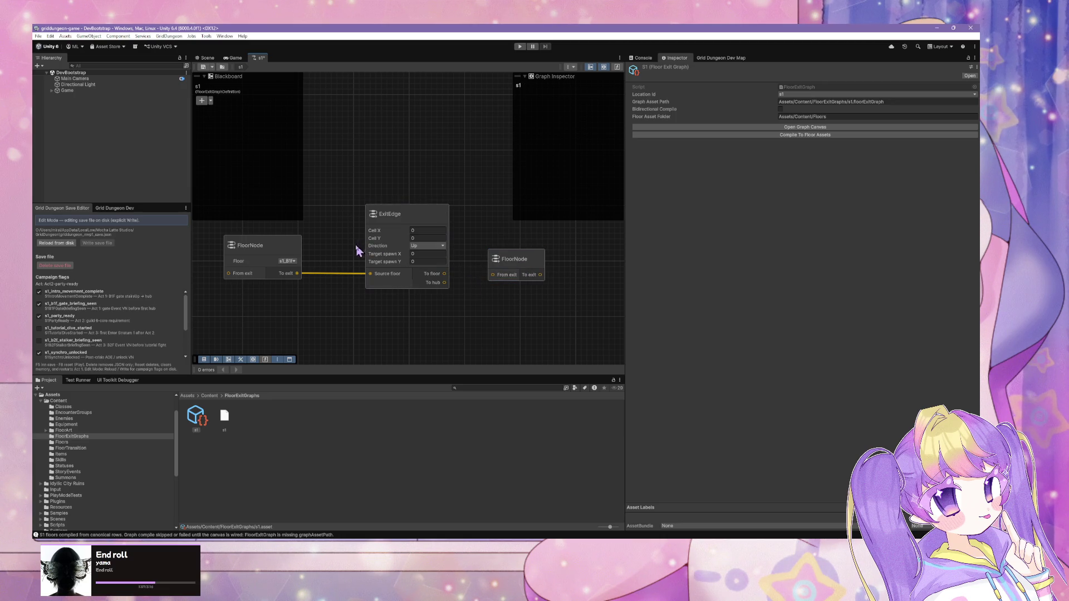
mouse_move(386, 257)
left_mouse_down()
mouse_move(465, 266)
mouse_move(378, 267)
left_mouse_up()
mouse_move(447, 289)
left_mouse_down()
mouse_move(493, 290)
mouse_move(478, 303)
mouse_move(468, 290)
left_mouse_up()
key("Escape")
Add a fresh FloorNode right of the ExitEdge and set its floor to s1_B2F.
right_click(479, 259)
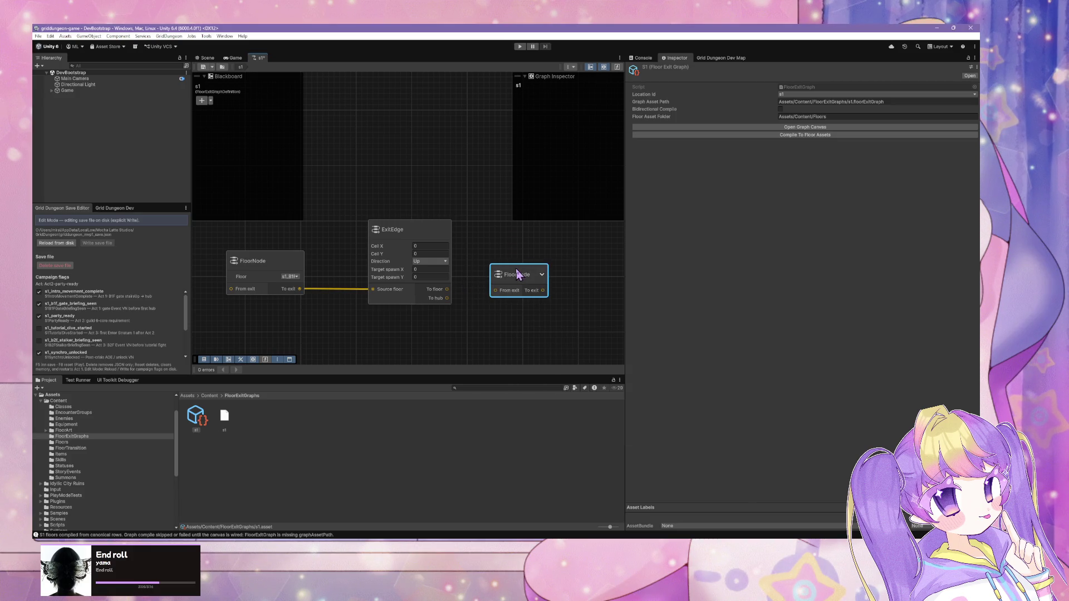
left_click(518, 281)
right_click(515, 258)
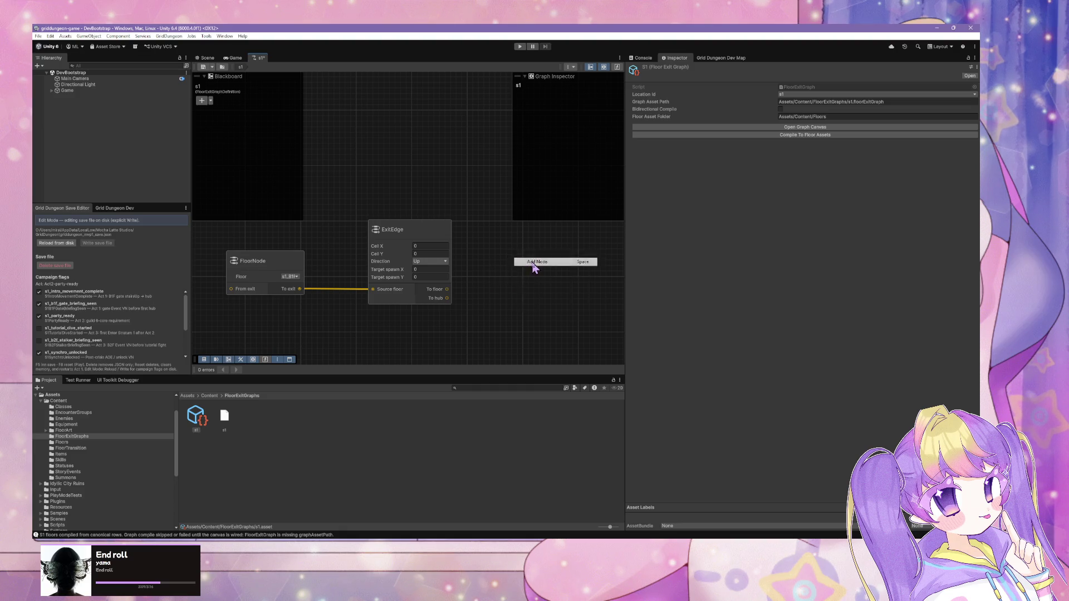
left_click(534, 261)
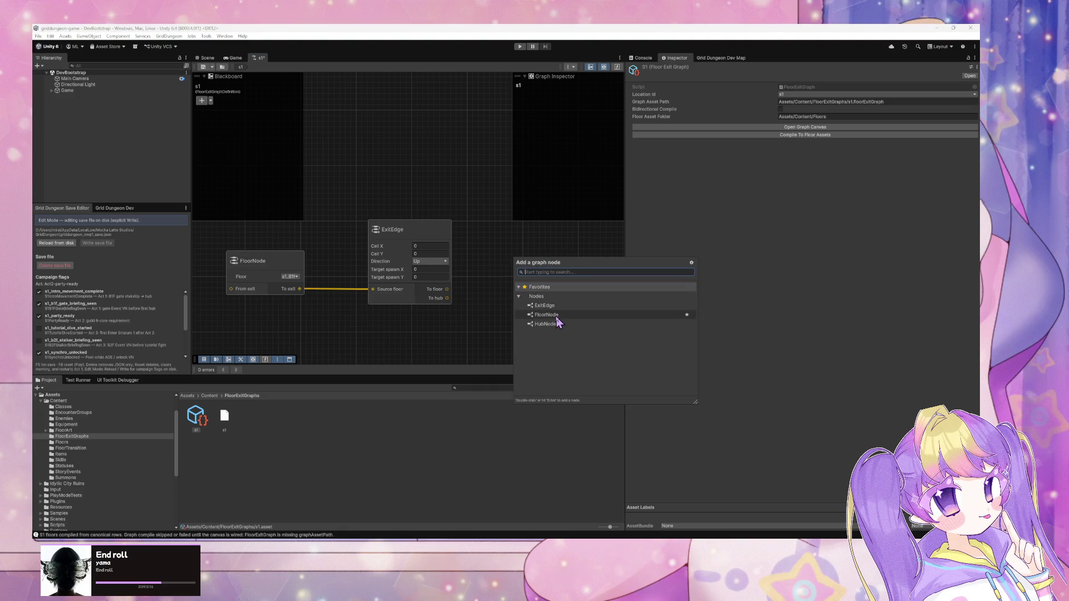
double_click(556, 316)
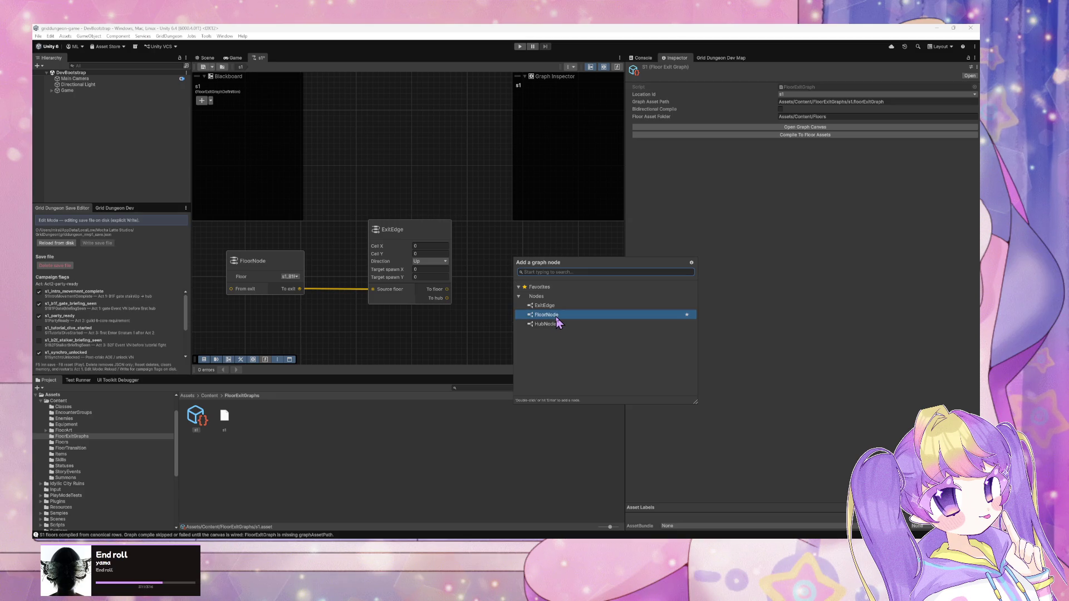
left_click_drag(543, 274, 518, 270)
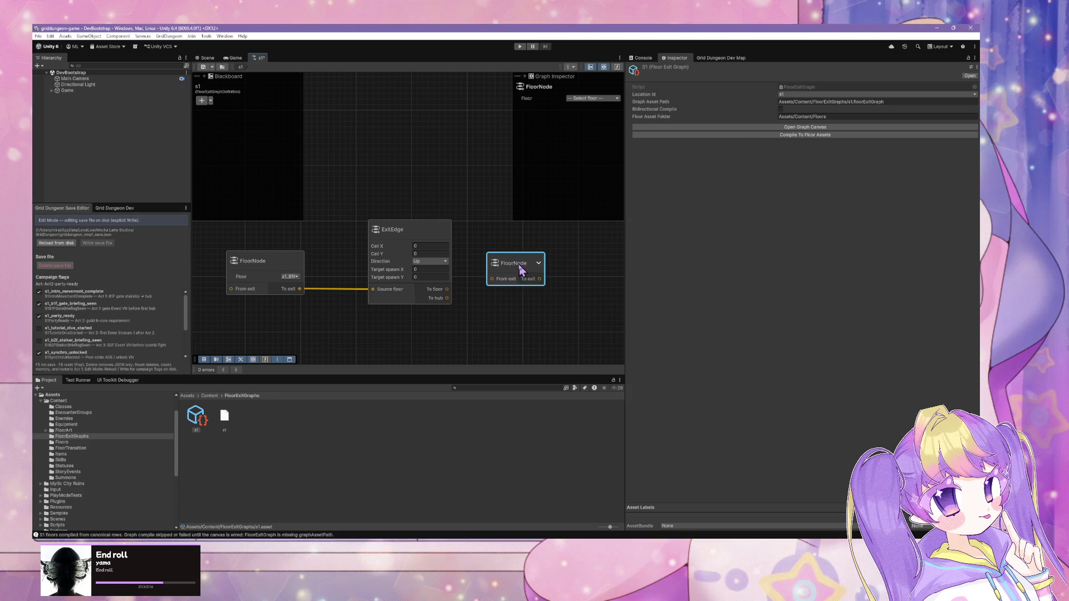
mouse_move(457, 295)
left_mouse_down()
mouse_move(485, 286)
mouse_move(467, 298)
left_mouse_up()
left_click(520, 273)
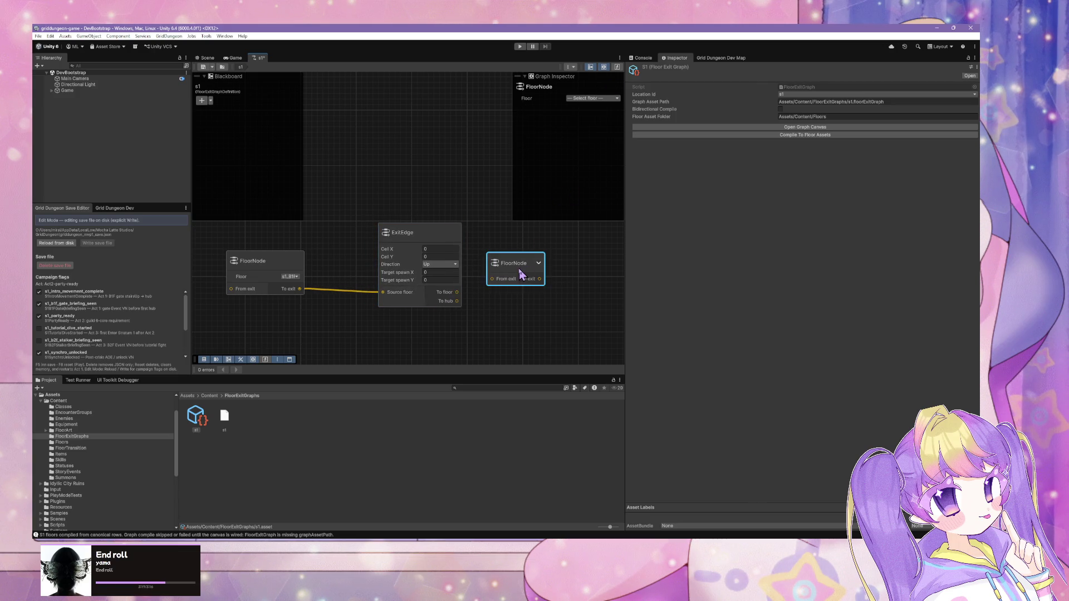
left_click(583, 98)
left_click(582, 137)
Compare with the left FloorNode, then wire ExitEdge's To floor into the new node's From exit.
left_click(280, 262)
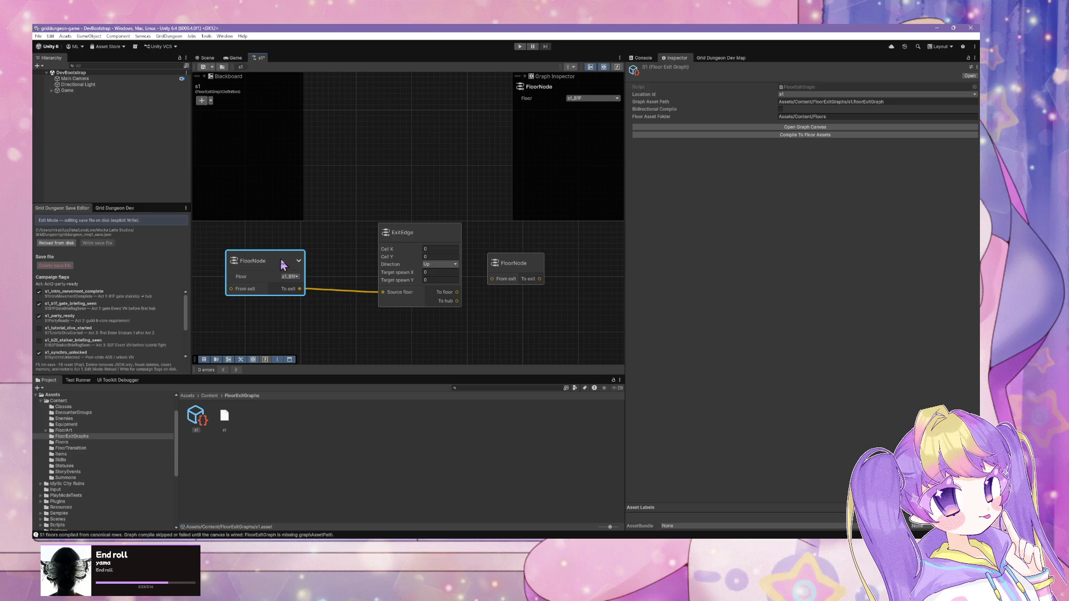
left_click(308, 276)
left_click(270, 266)
left_click_drag(457, 292, 517, 282)
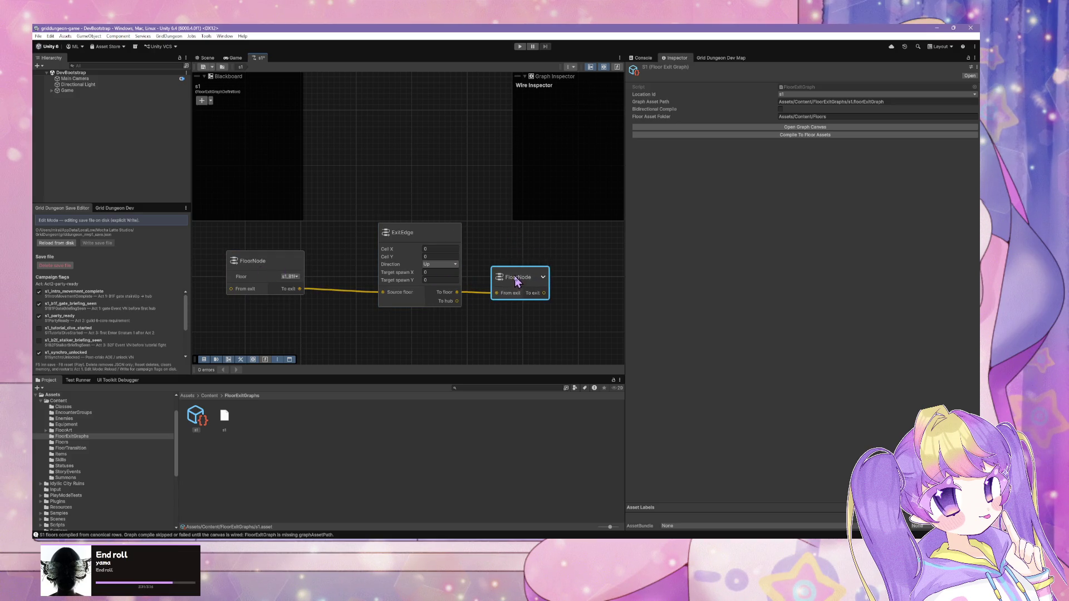
Tidy the layout by repositioning both FloorNodes, then bring up the Add Node search.
left_click(513, 246)
left_click_drag(411, 225, 424, 203)
left_click_drag(538, 257, 551, 302)
left_click_drag(300, 240, 300, 291)
scroll(420, 223, "down", 3)
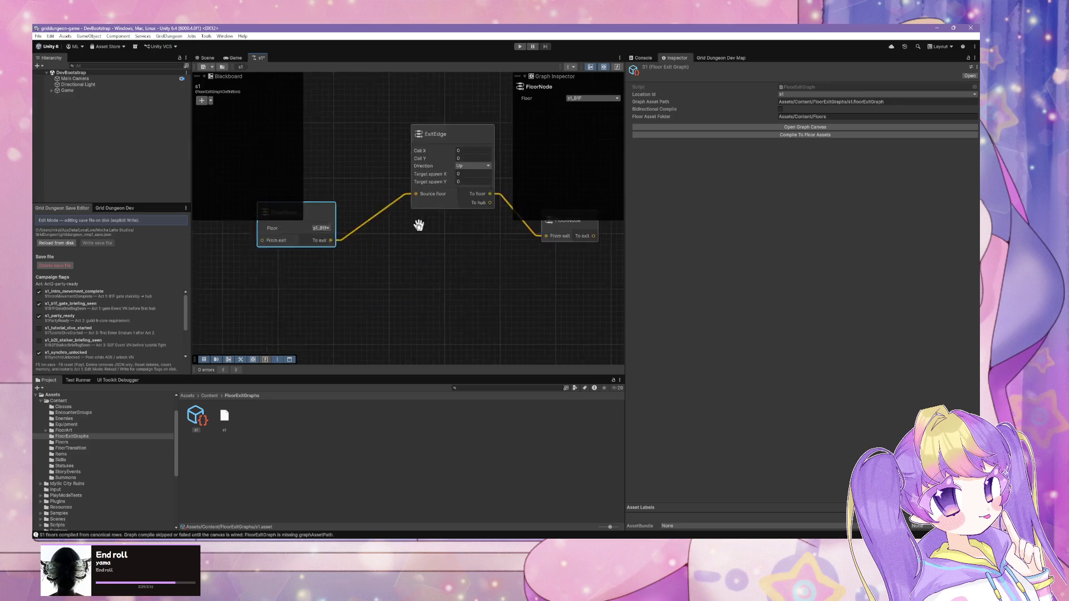
left_click_drag(343, 252, 353, 250)
scroll(476, 223, "up", 2)
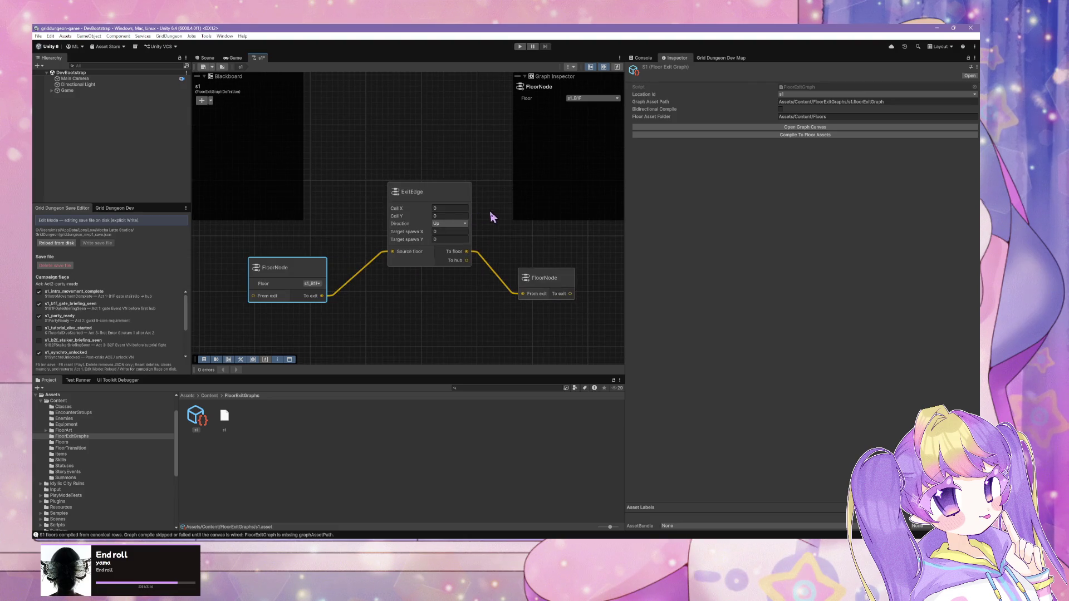
right_click(499, 220)
left_click(518, 224)
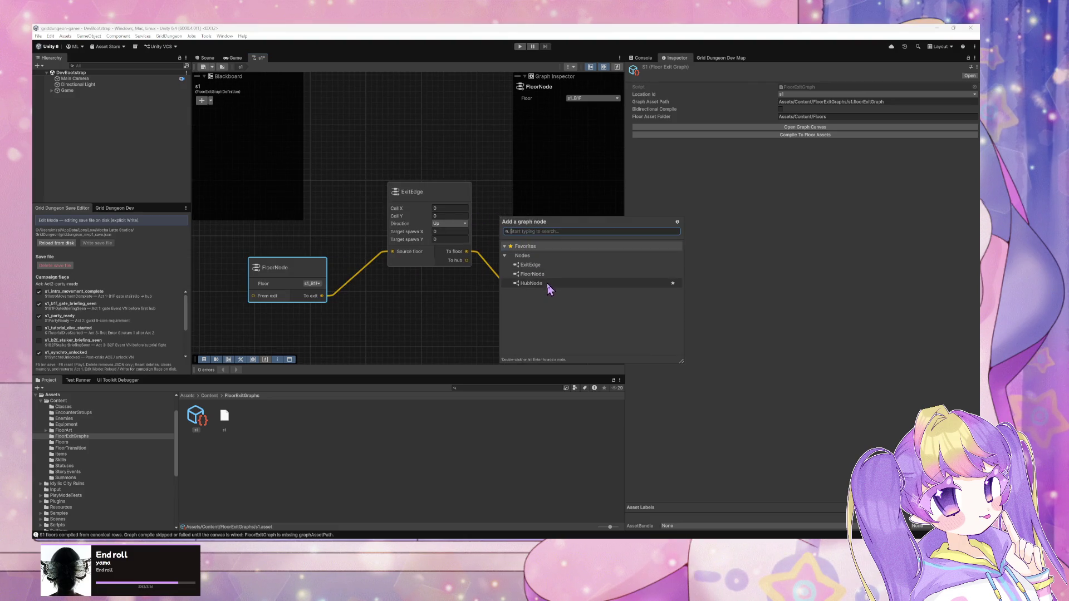
Add a HubNode to the graph, set its Location to s1, and position it.
double_click(543, 283)
left_click(519, 235)
left_click_drag(520, 235, 441, 310)
left_click(591, 99)
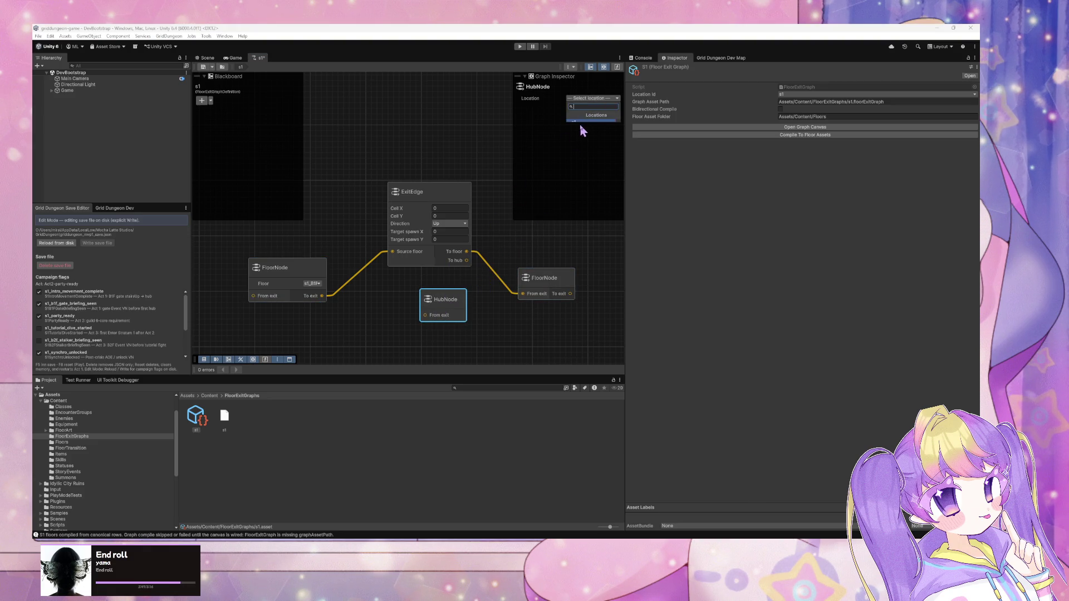
left_click(583, 121)
left_click(587, 120)
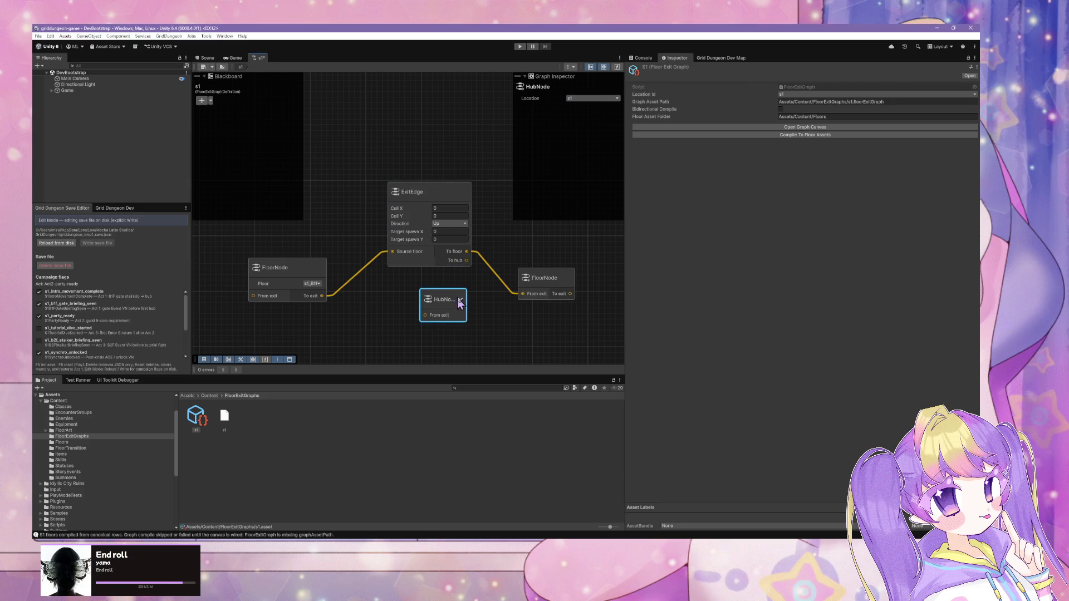
left_click(606, 100)
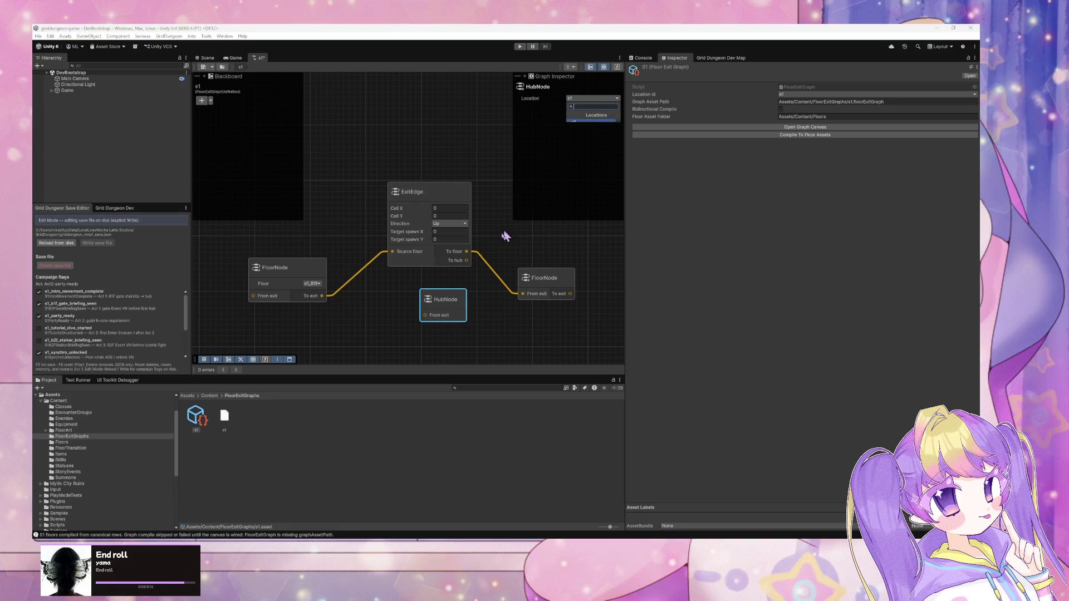
left_click(533, 247)
mouse_move(463, 290)
left_mouse_down()
mouse_move(441, 298)
mouse_move(438, 192)
mouse_move(433, 240)
left_mouse_up()
left_click_drag(422, 298, 426, 320)
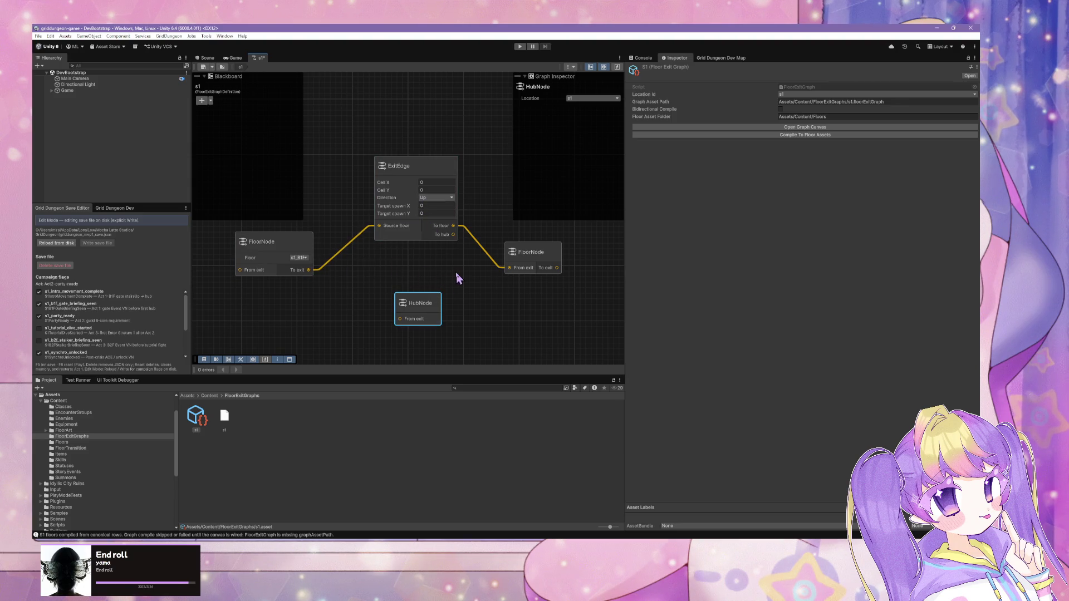
left_click_drag(420, 303, 433, 297)
Duplicate the ExitEdge with Ctrl+D and place the copy beside the HubNode.
left_click(275, 246)
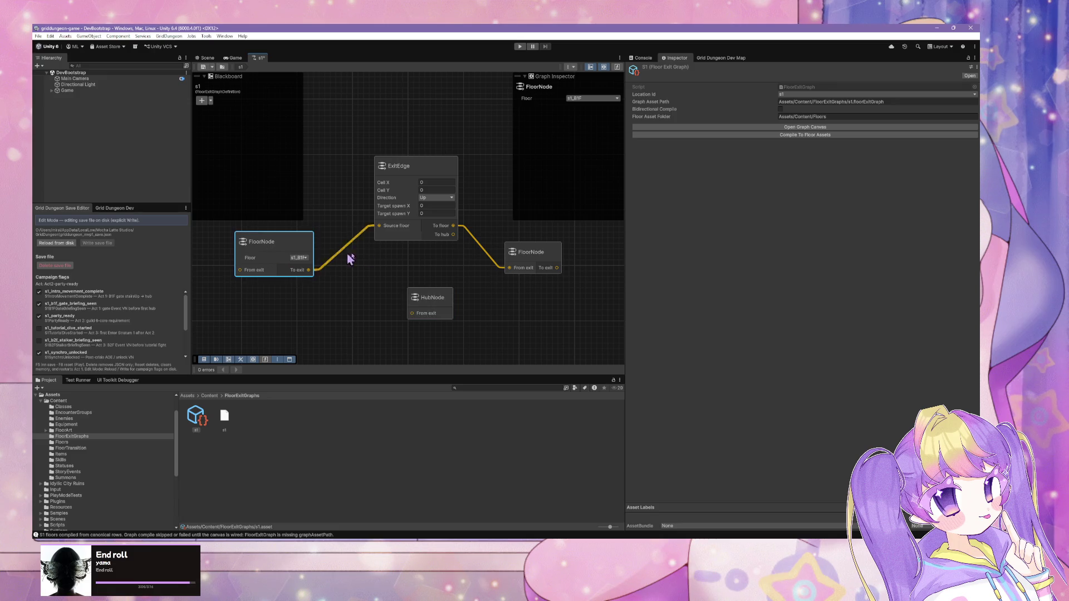
left_click(414, 185)
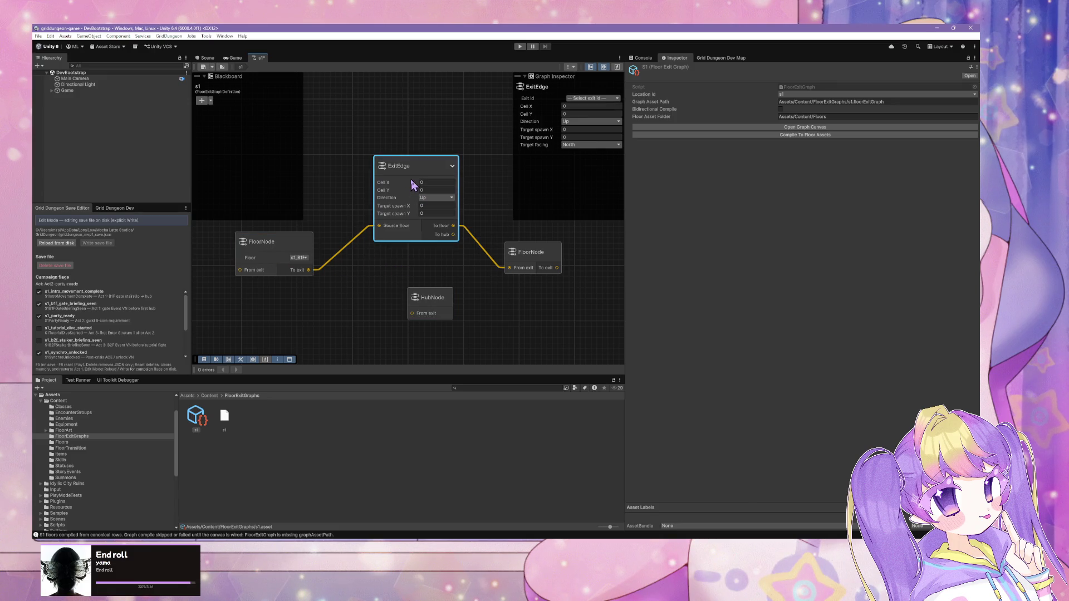
key("ctrl+d")
mouse_move(446, 271)
left_mouse_down()
mouse_move(314, 315)
mouse_move(470, 246)
left_mouse_up()
left_click_drag(369, 292, 384, 290)
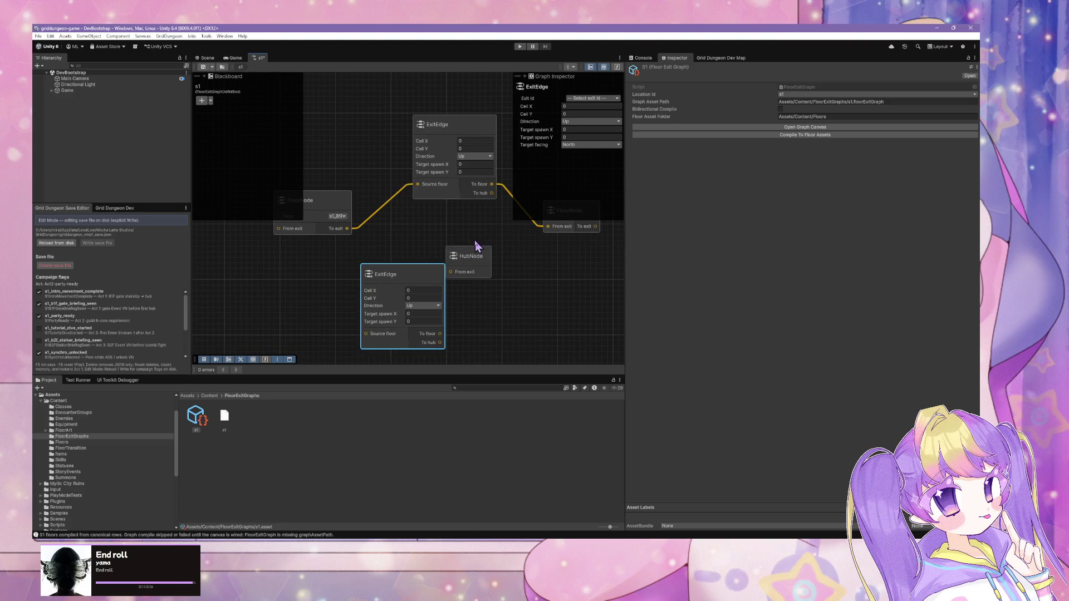
left_click(470, 255)
left_click_drag(470, 255, 569, 297)
left_click_drag(382, 285, 431, 293)
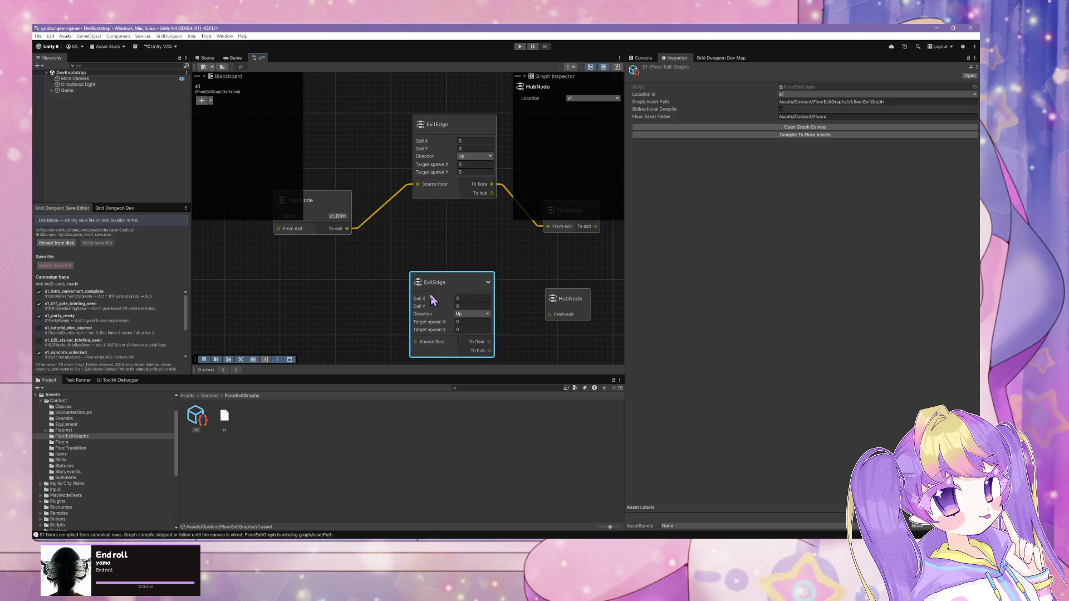
left_click_drag(498, 294, 437, 297)
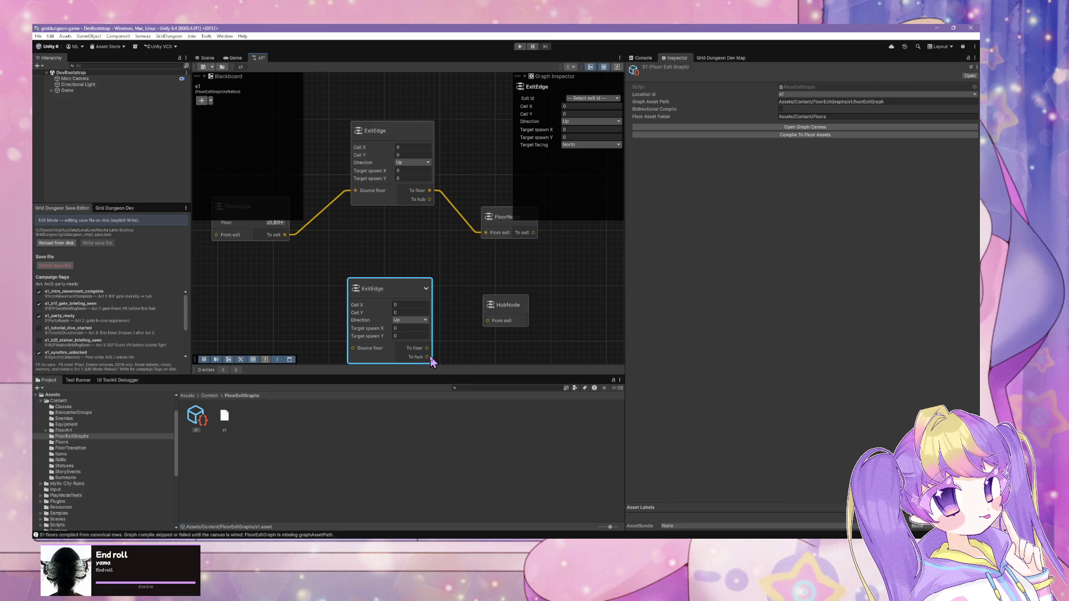
left_click(530, 496)
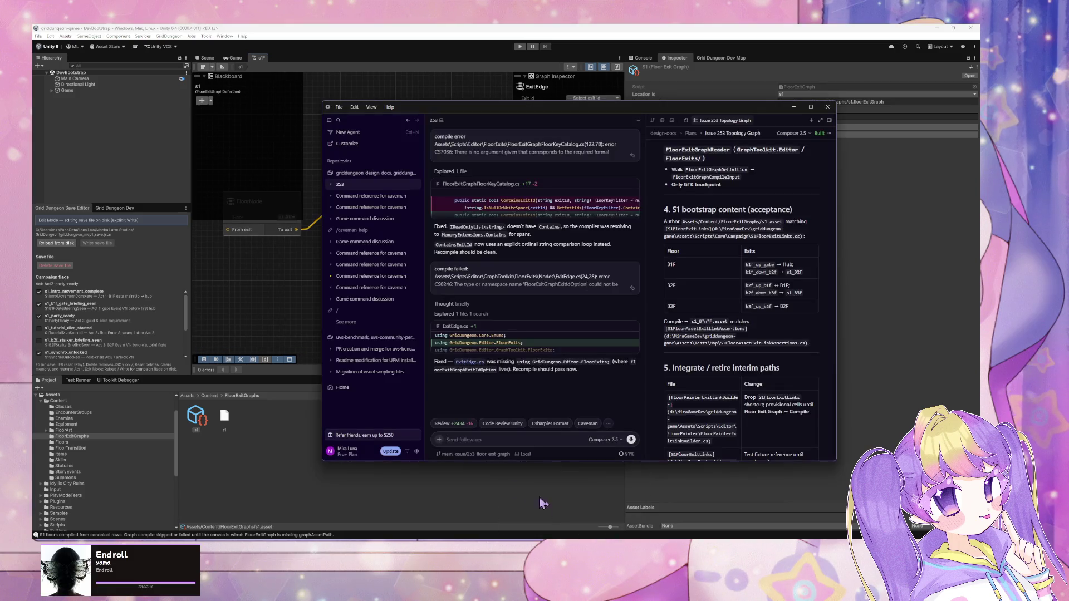
Switch the Cursor agent chat to Ask mode with /ask.
type("/aks")
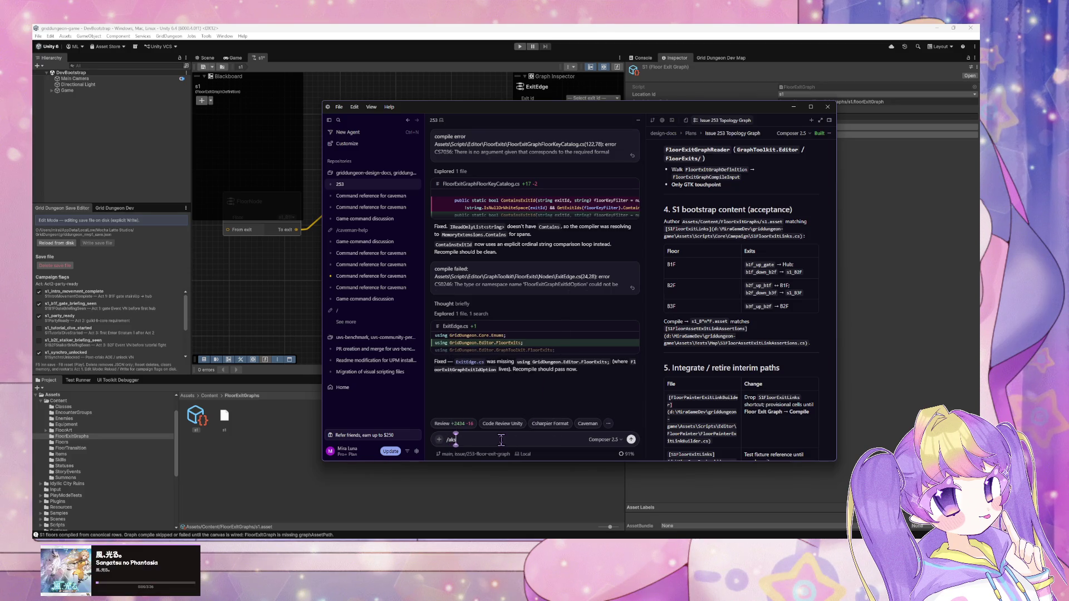
key("BackSpace")
key("BackSpace")
key("BackSpace")
type("ask")
key("Return")
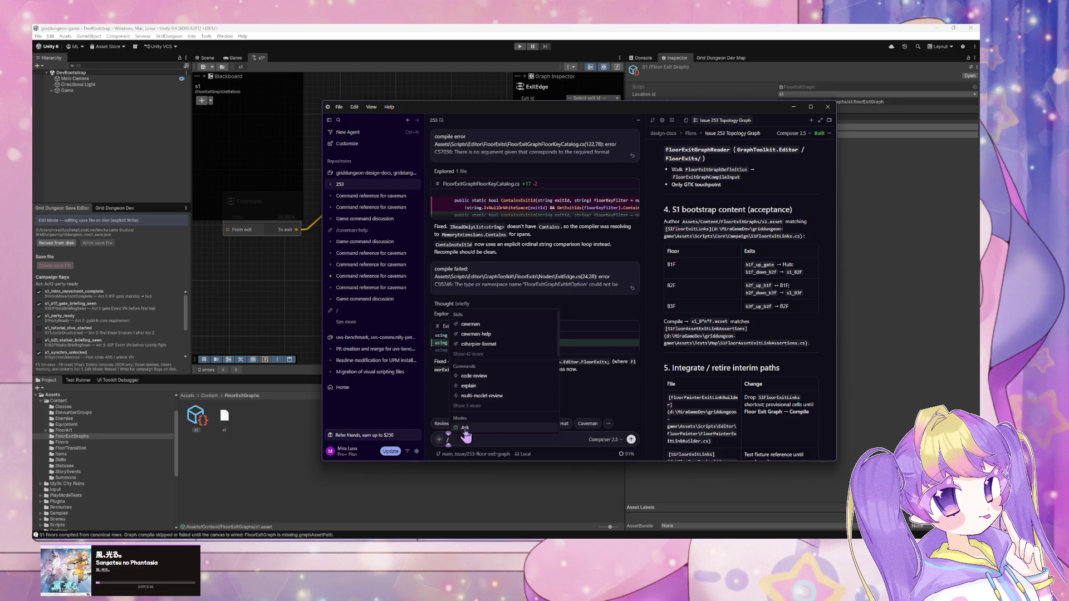
Ask whether a Map Painter-style map could be rendered inside the graph node itself.
type("ho")
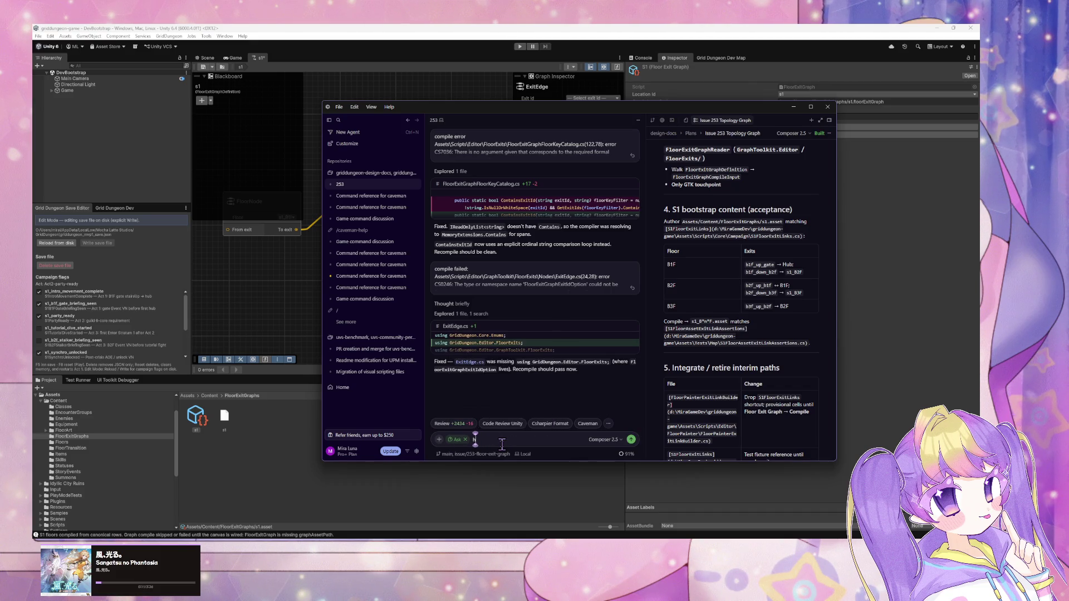
key("BackSpace")
type("wo")
type(" the")
type("nder")
type("pwa")
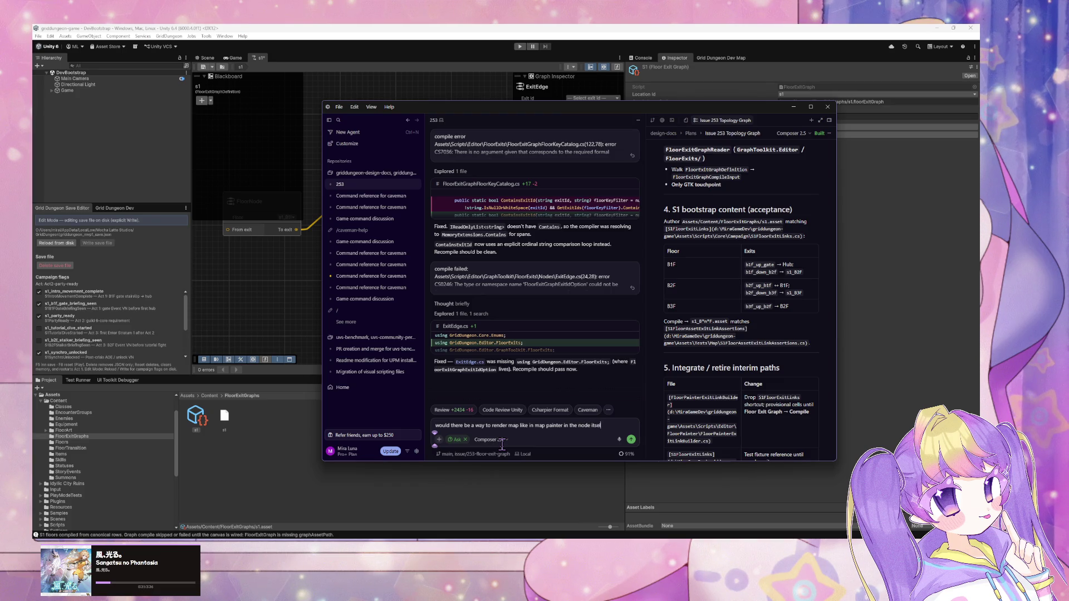
key("Return")
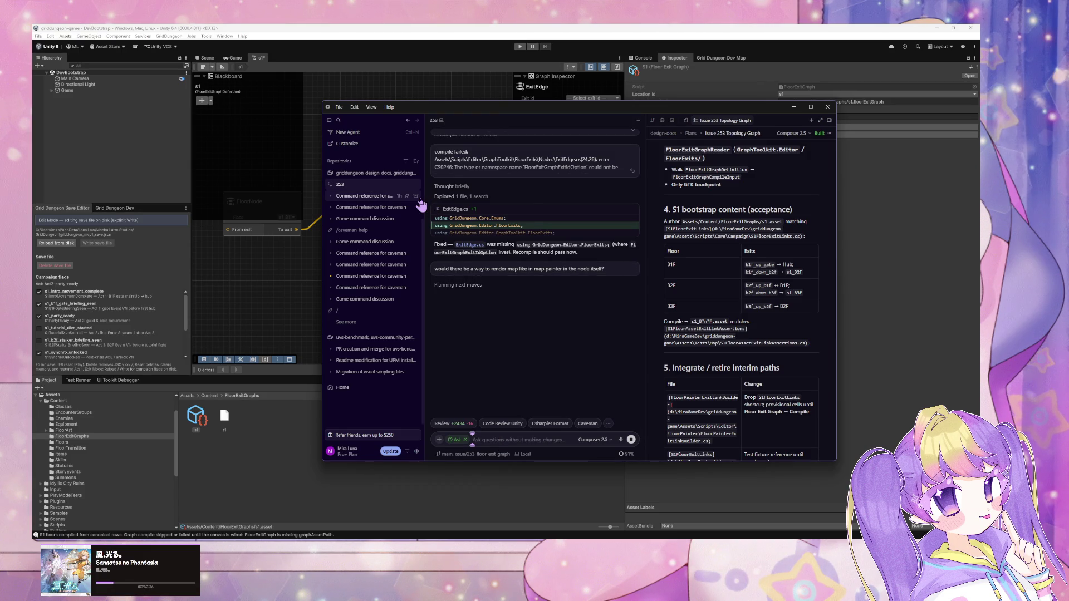
Enlarge the Unity graph canvas and recentre the nodes so the left FloorNode shows.
left_click(272, 303)
mouse_move(430, 263)
left_mouse_down()
mouse_move(377, 332)
mouse_move(373, 305)
left_mouse_up()
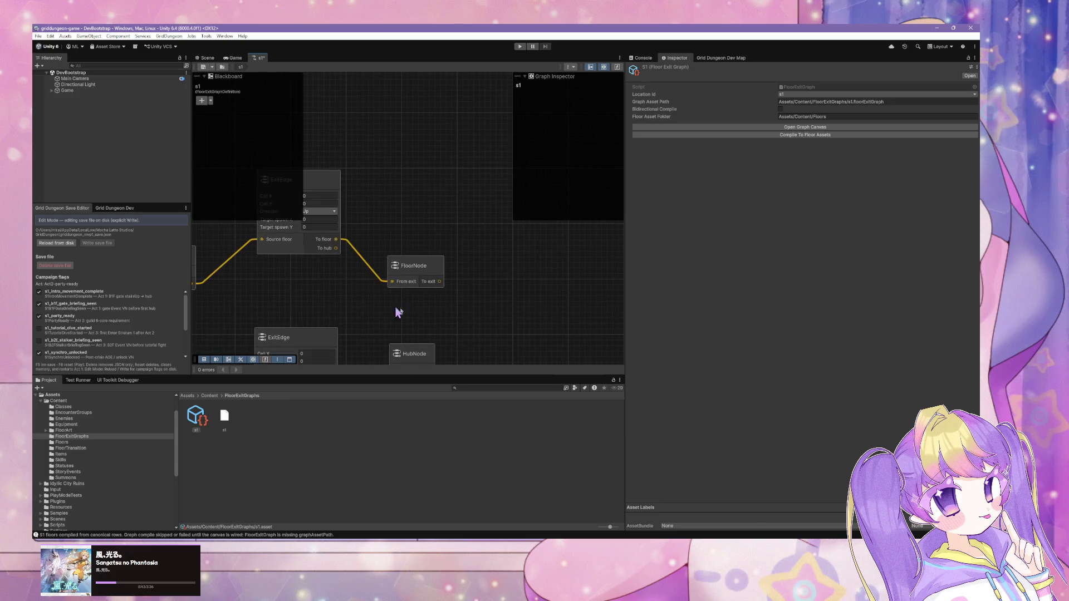
left_click_drag(474, 376, 474, 434)
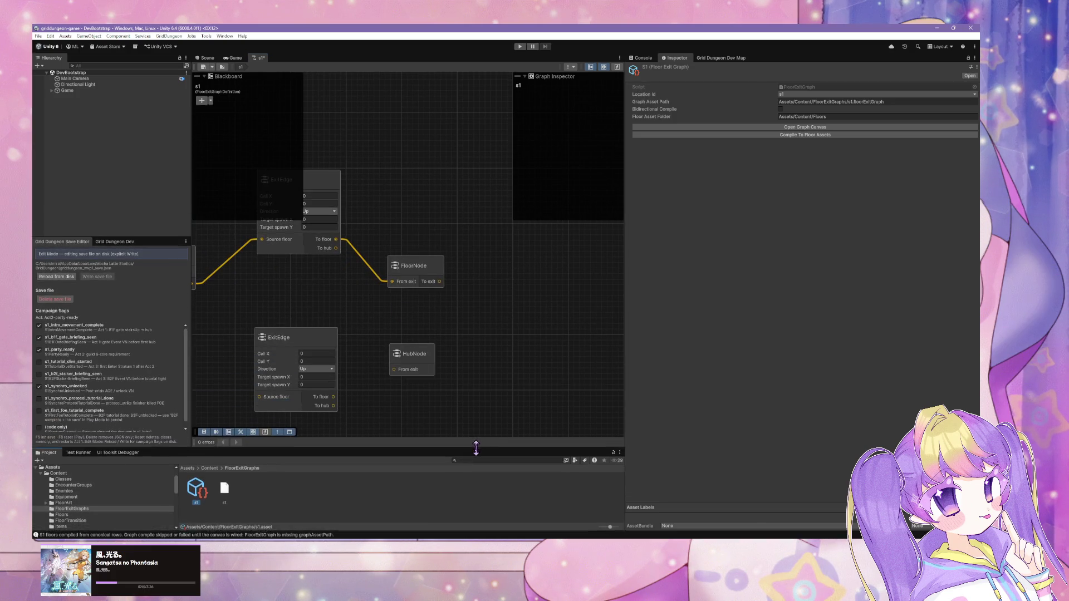
left_click_drag(394, 327, 456, 298)
Align the lower ExitEdge with the HubNode so the second exit wiring is laid out clearly.
left_click_drag(497, 348, 490, 342)
mouse_move(436, 401)
left_mouse_down()
mouse_move(430, 384)
mouse_move(479, 349)
left_mouse_up()
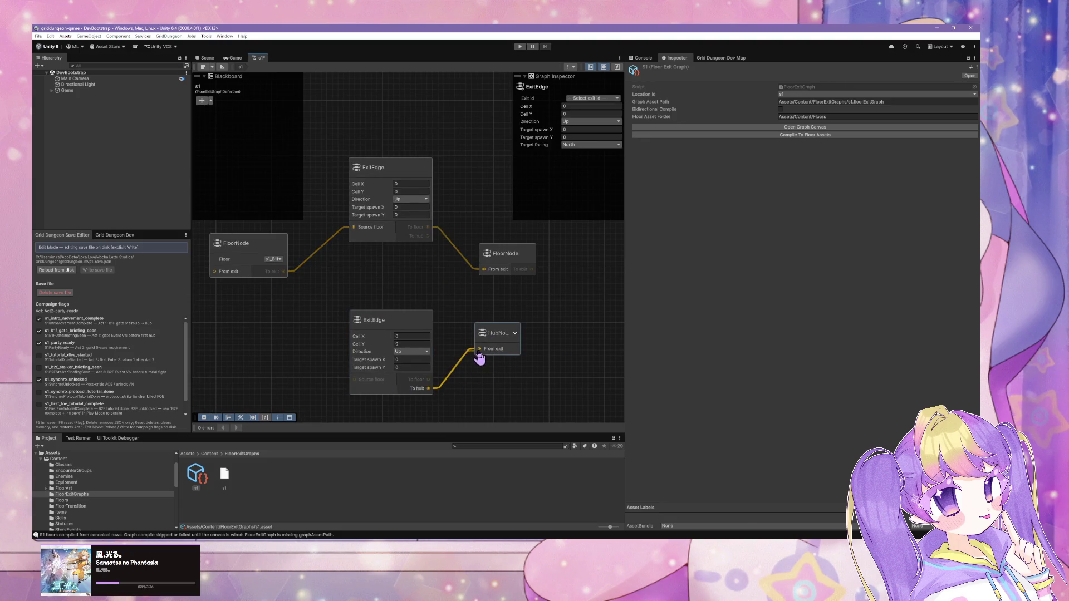
left_click(518, 340)
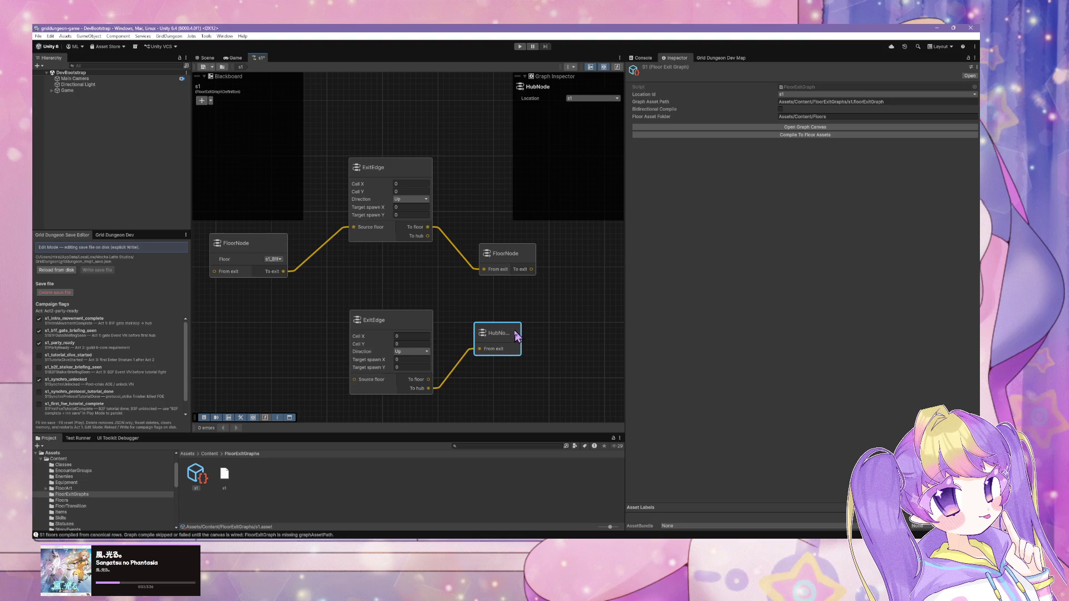
left_click_drag(497, 345, 509, 347)
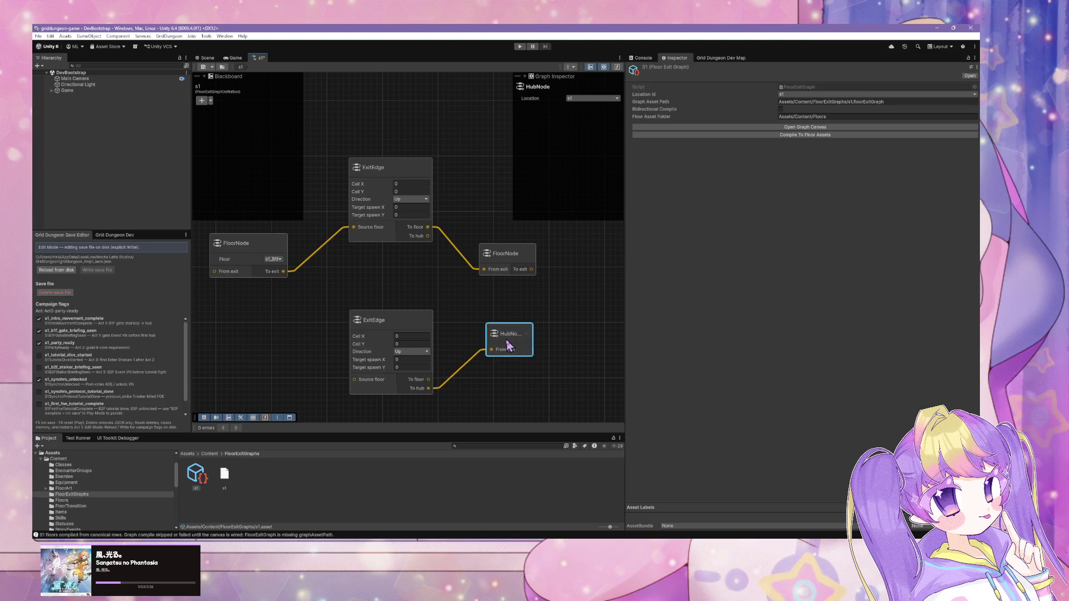
left_click_drag(323, 250, 346, 236)
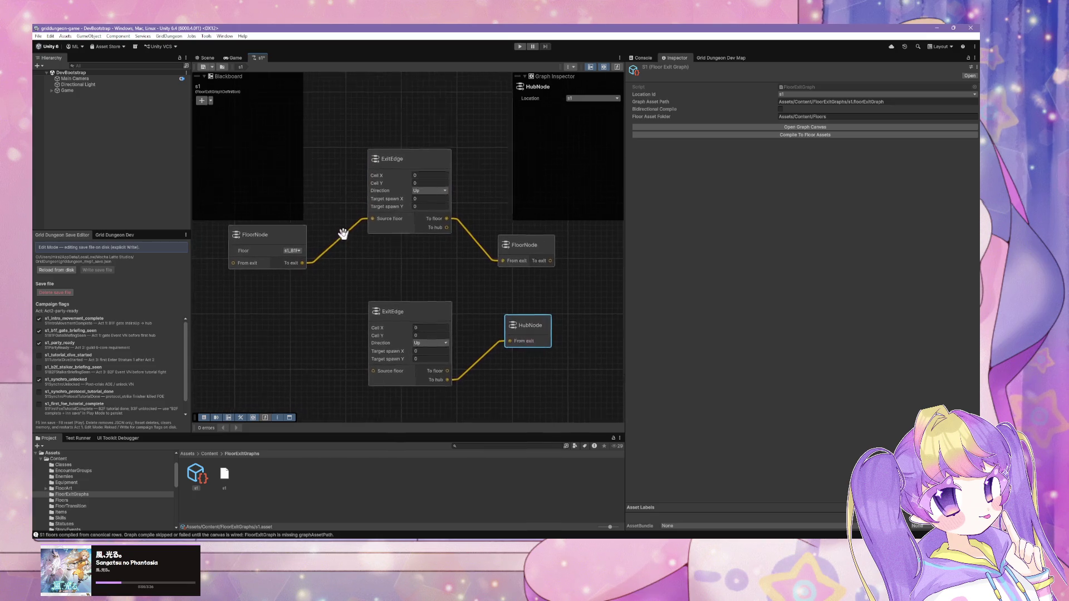
left_click(490, 594)
mouse_move(440, 517)
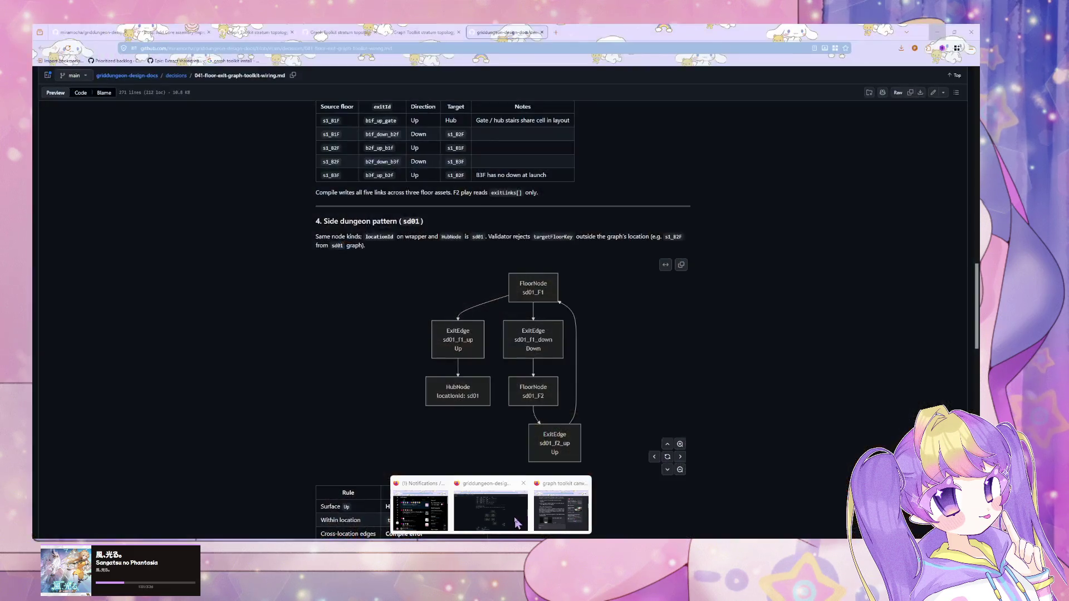
Review the GitHub wiring doc's Node palette and ports table and S1 reference graph section.
left_click(517, 524)
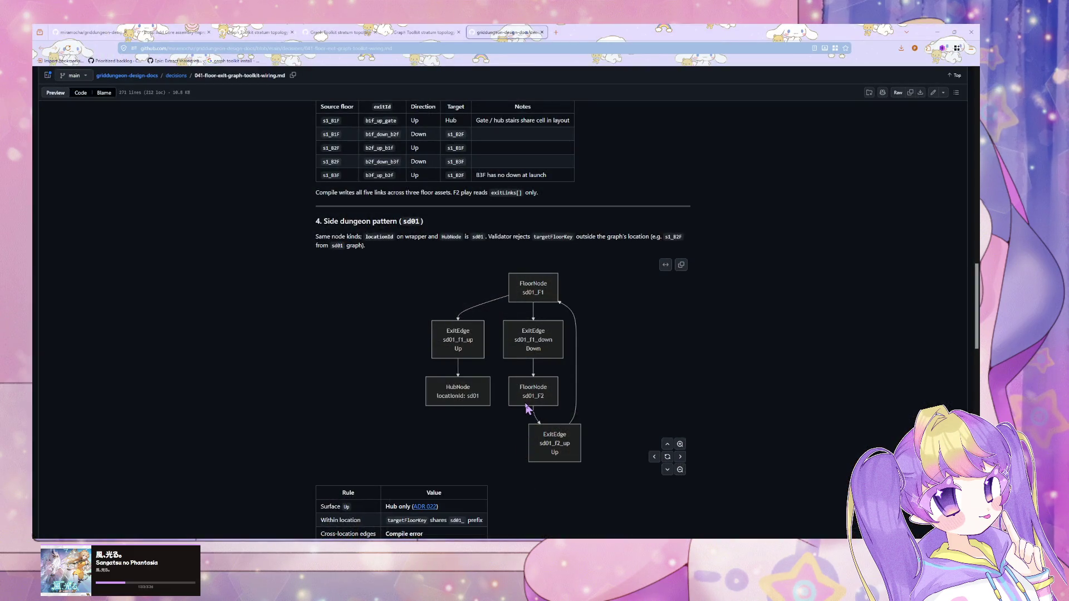
scroll(527, 409, "up", 12)
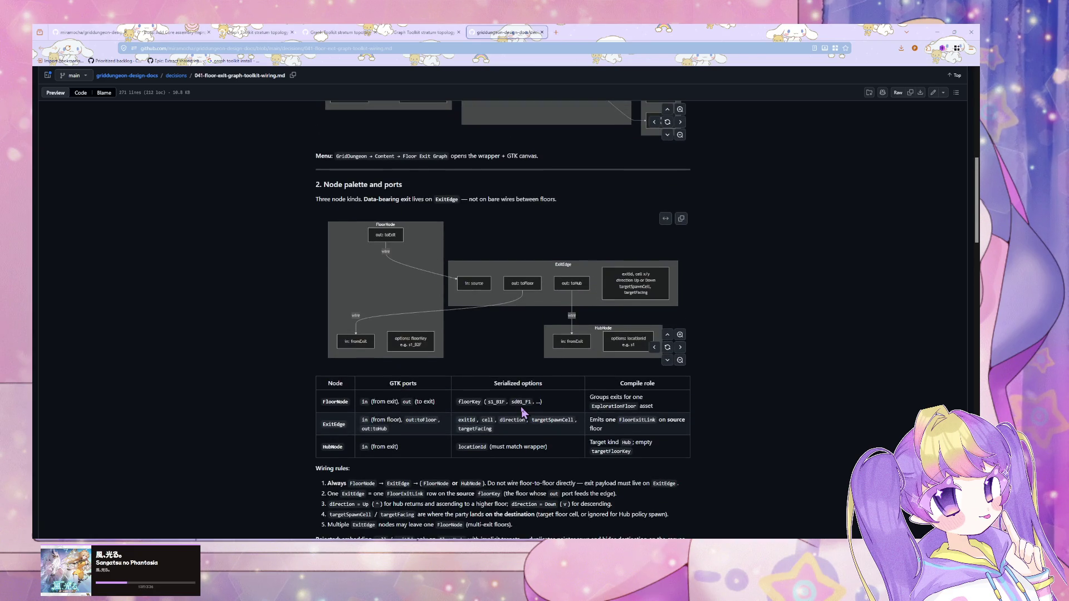
scroll(523, 412, "up", 5)
scroll(524, 415, "down", 5)
scroll(523, 417, "down", 4)
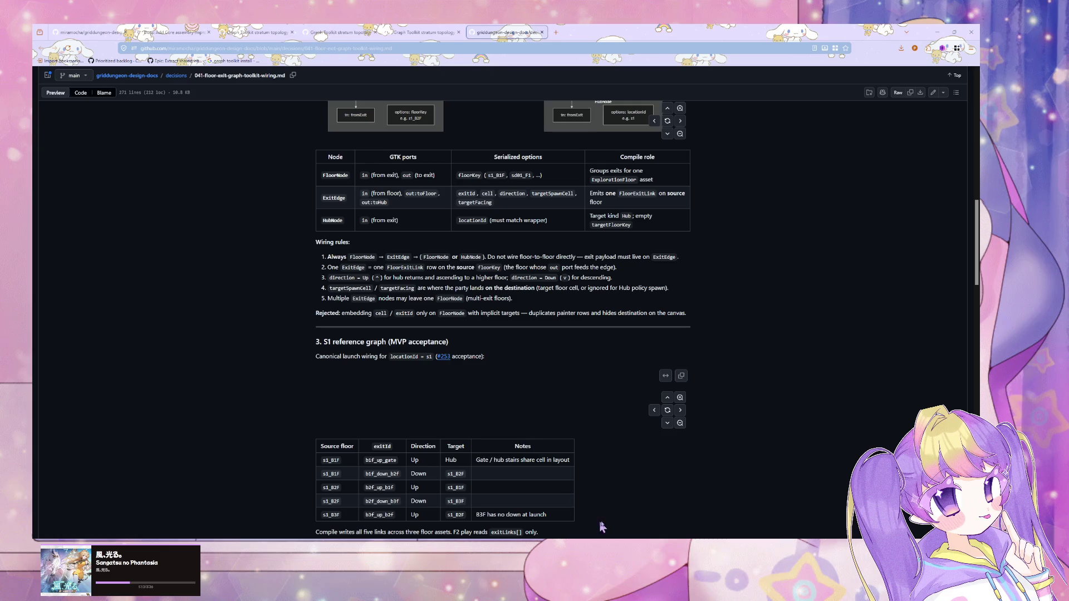
mouse_move(529, 521)
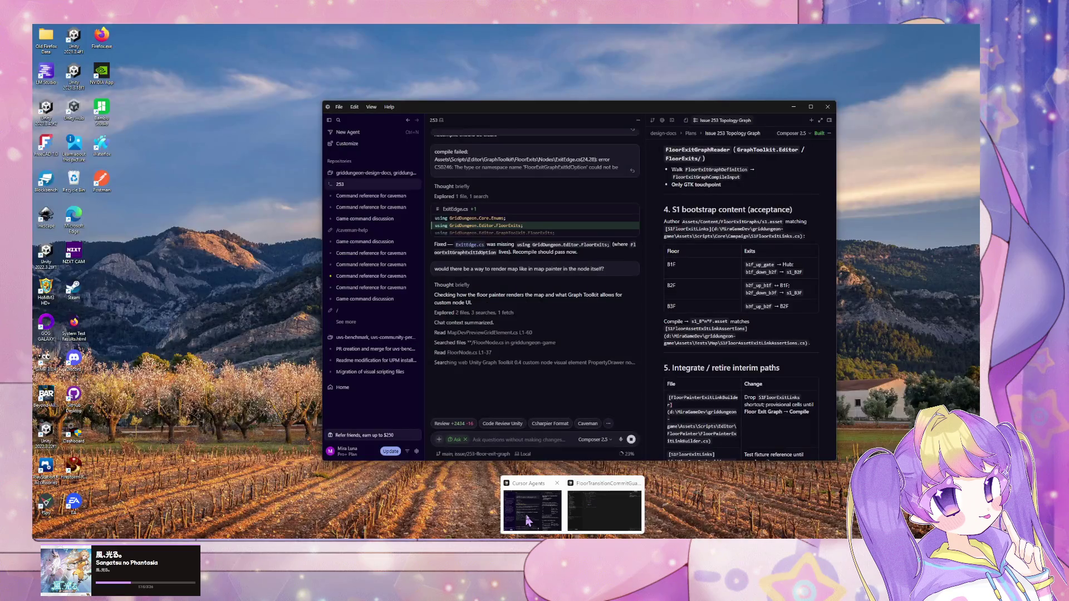
Read through the agent's reply on rendering a map inside the node, including its suggested alternatives.
left_click(529, 521)
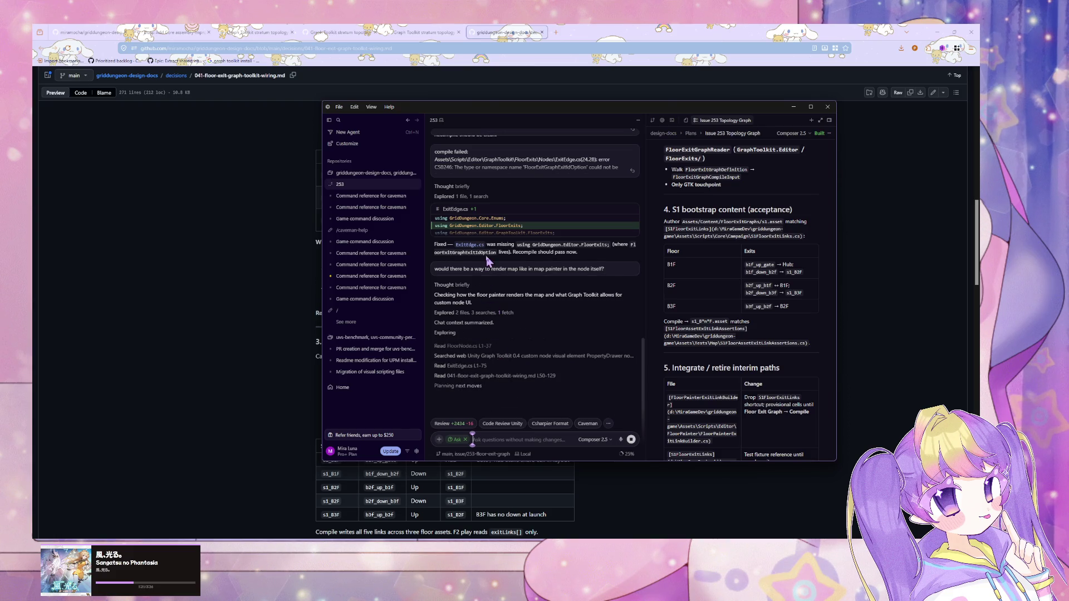
mouse_move(357, 352)
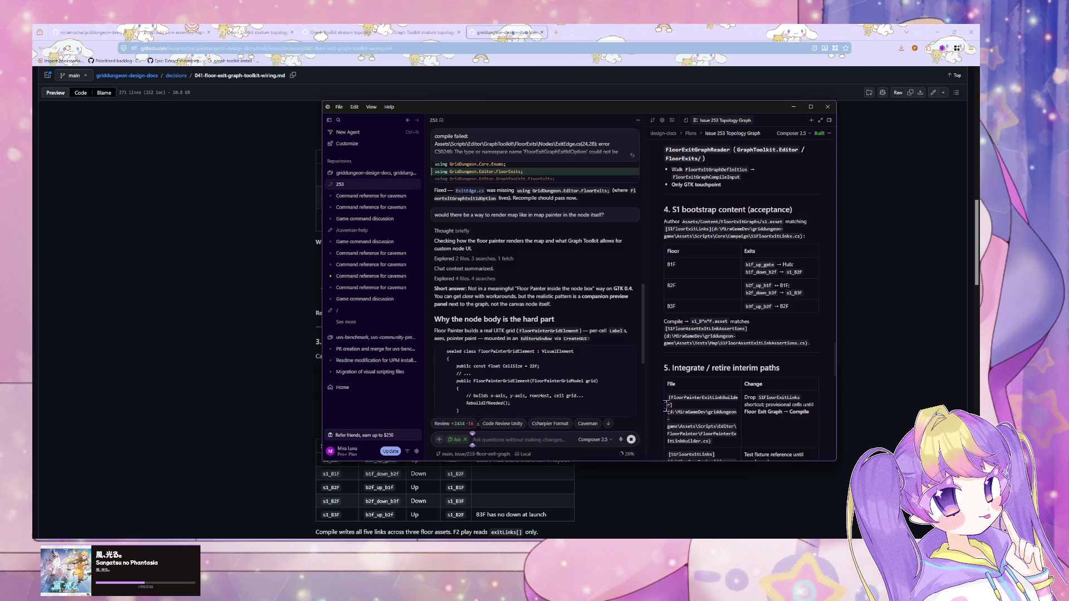
scroll(580, 345, "down", 2)
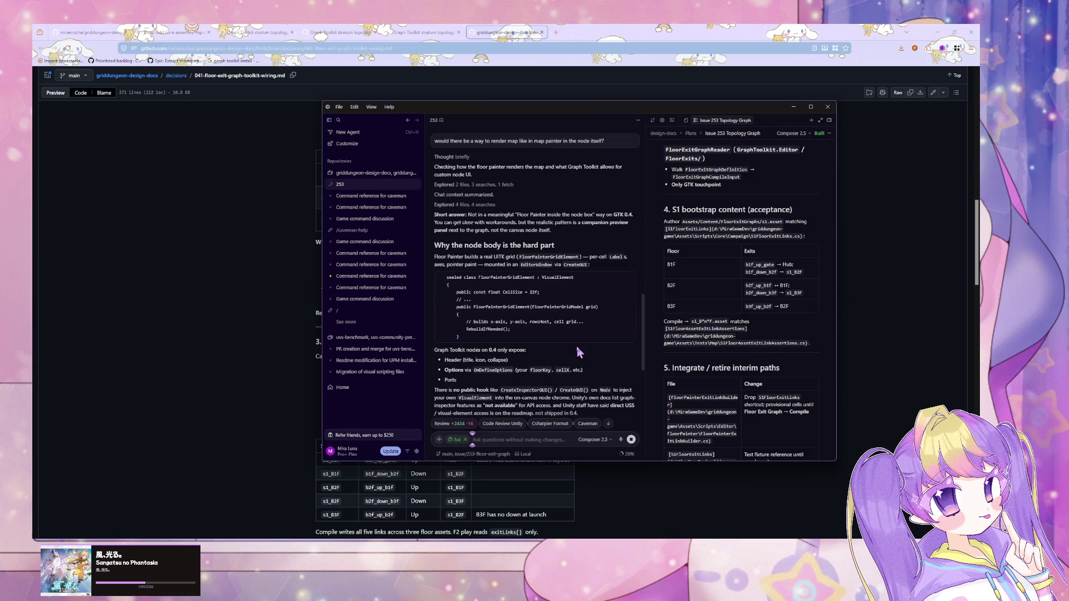
scroll(580, 350, "down", 2)
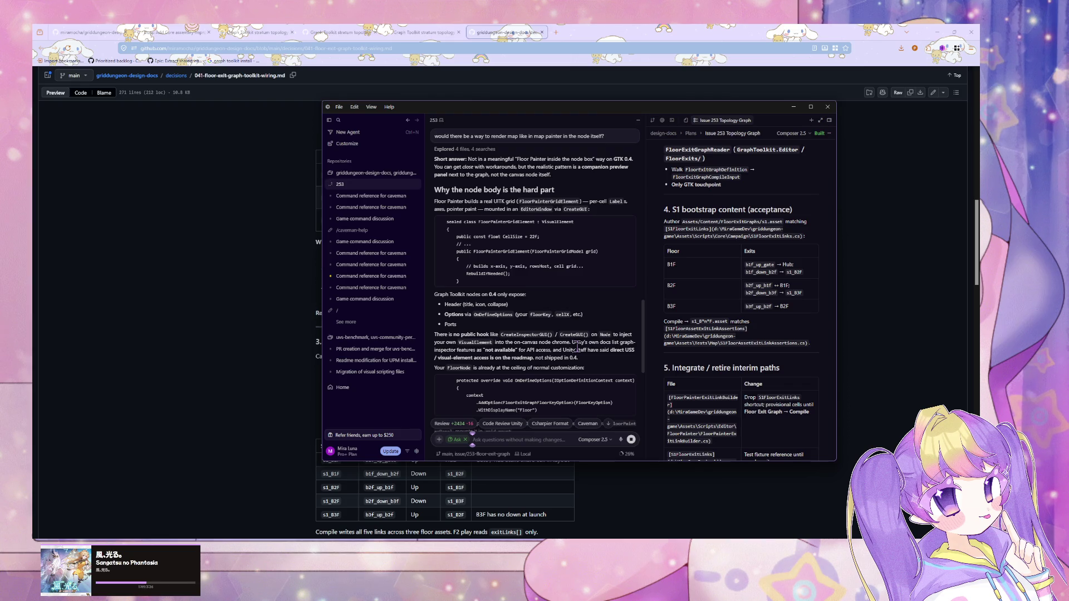
scroll(446, 351, "down", 1)
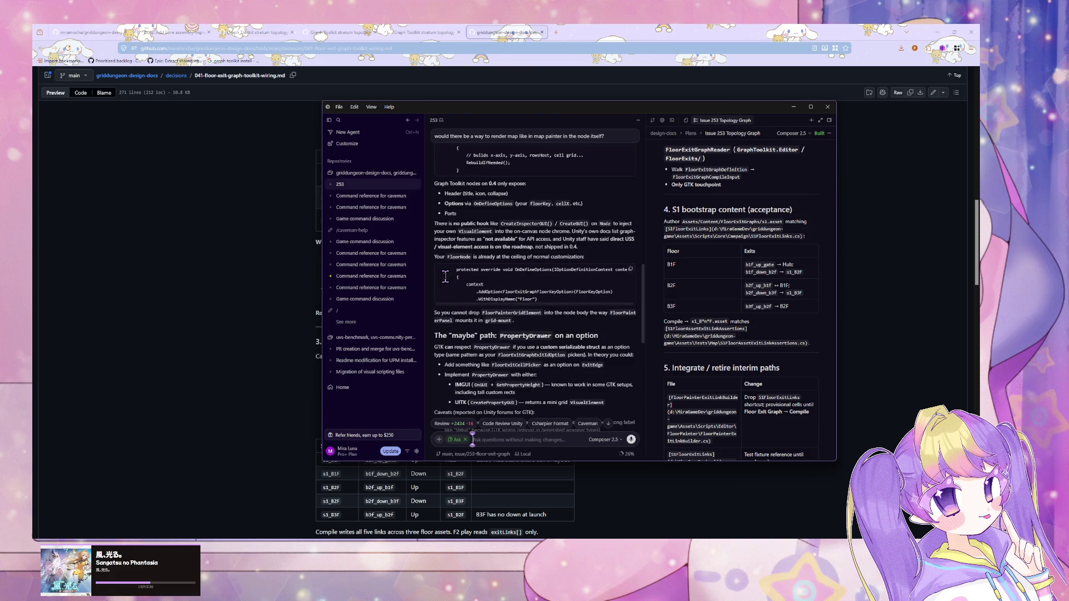
scroll(447, 283, "down", 2)
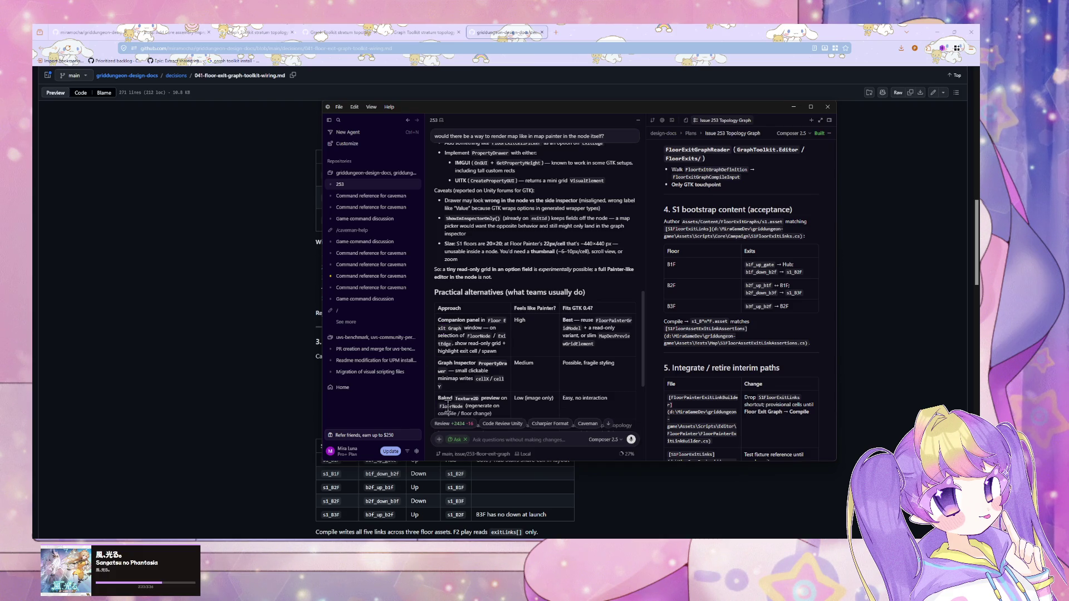
Exit Ask mode and send the agent 'rename feature to FloorConnector'.
left_click(465, 441)
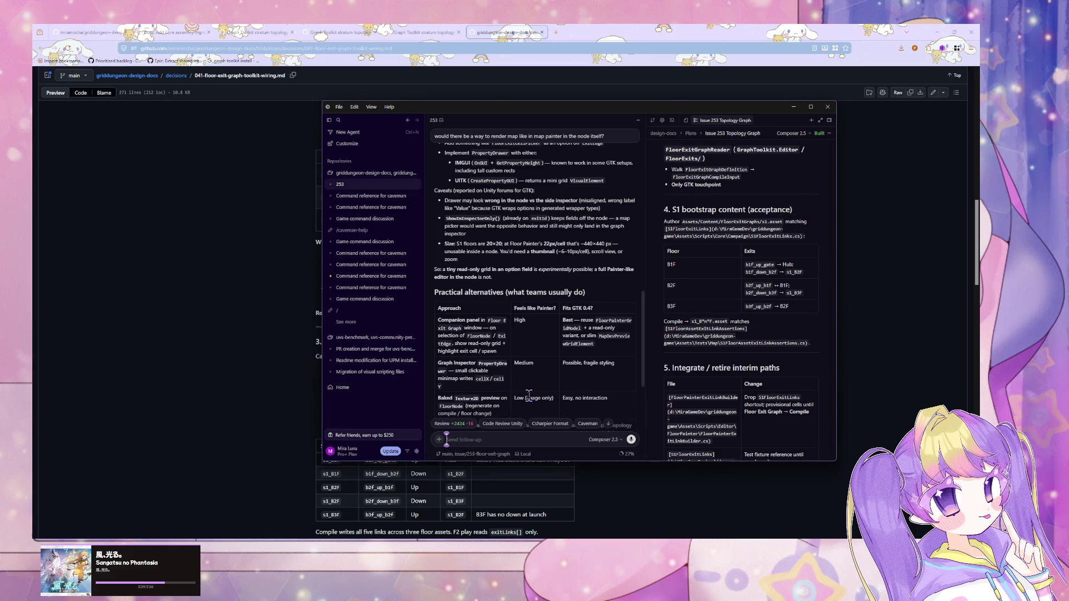
type("rena")
scroll(556, 367, "down", 3)
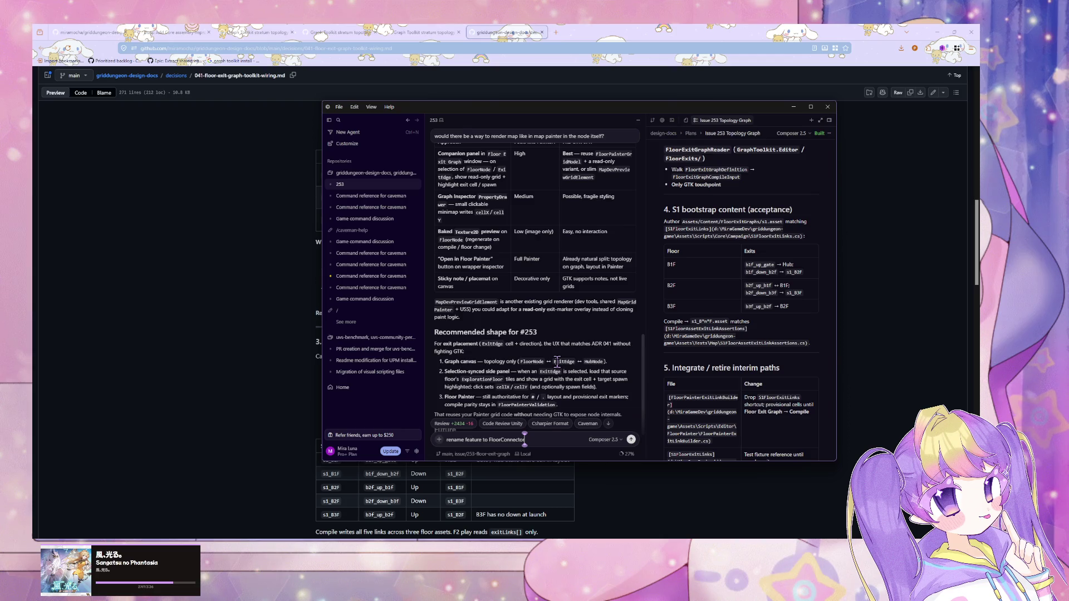
scroll(557, 361, "down", 1)
scroll(558, 365, "down", 1)
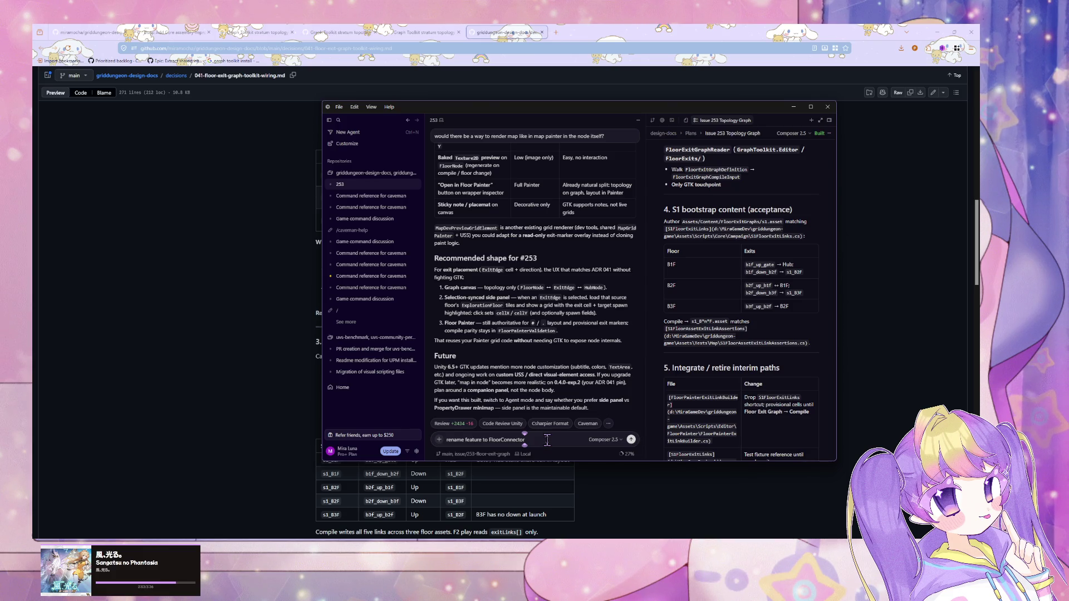
key("Return")
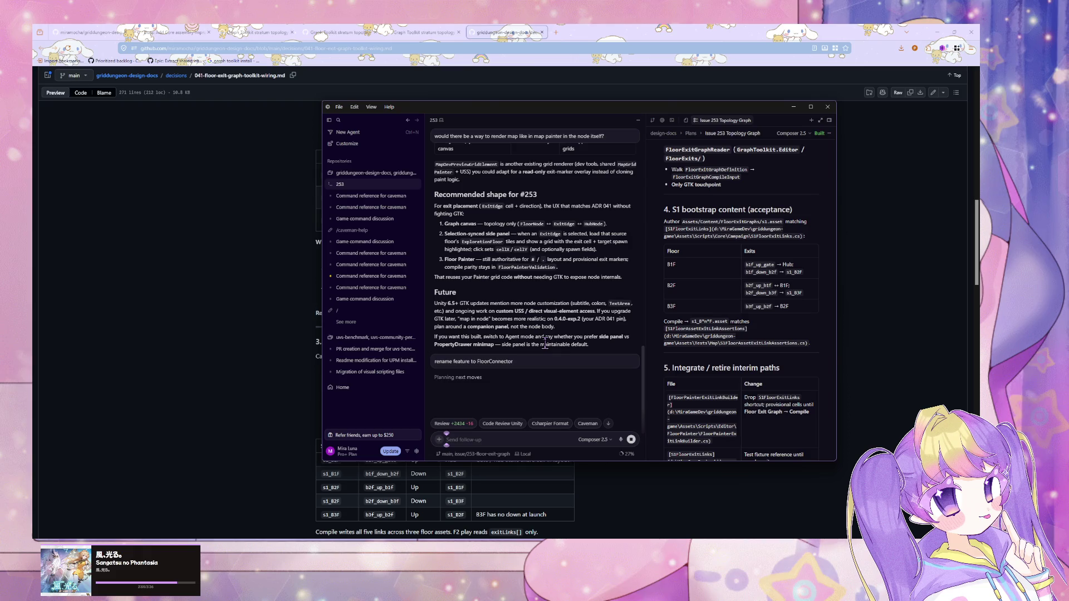
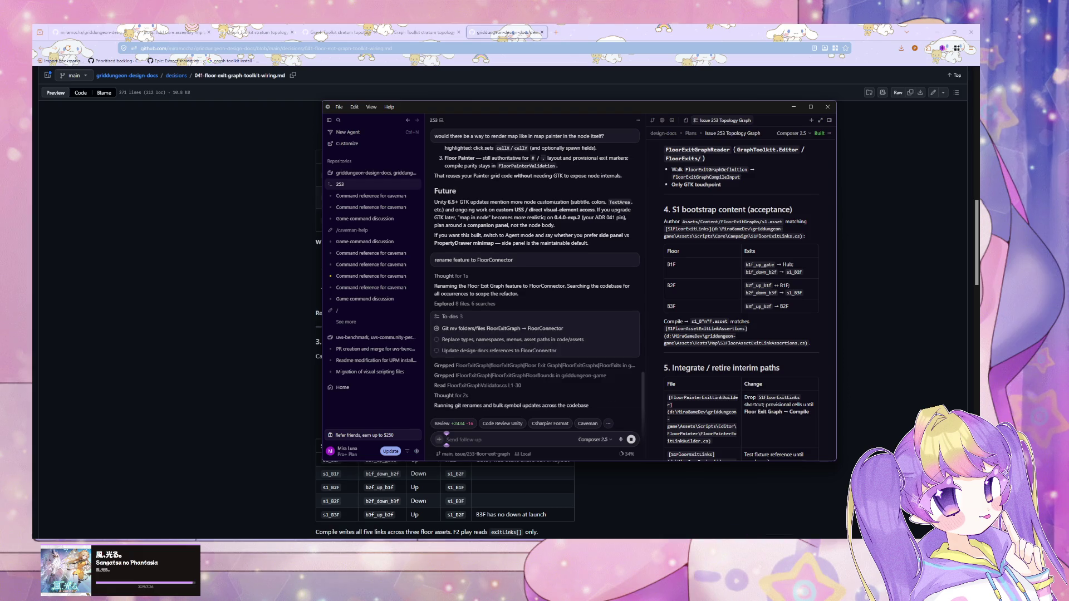
Switch from Cursor back to the Elin game and walk out the wooden door.
key("alt+Tab")
left_click(490, 286)
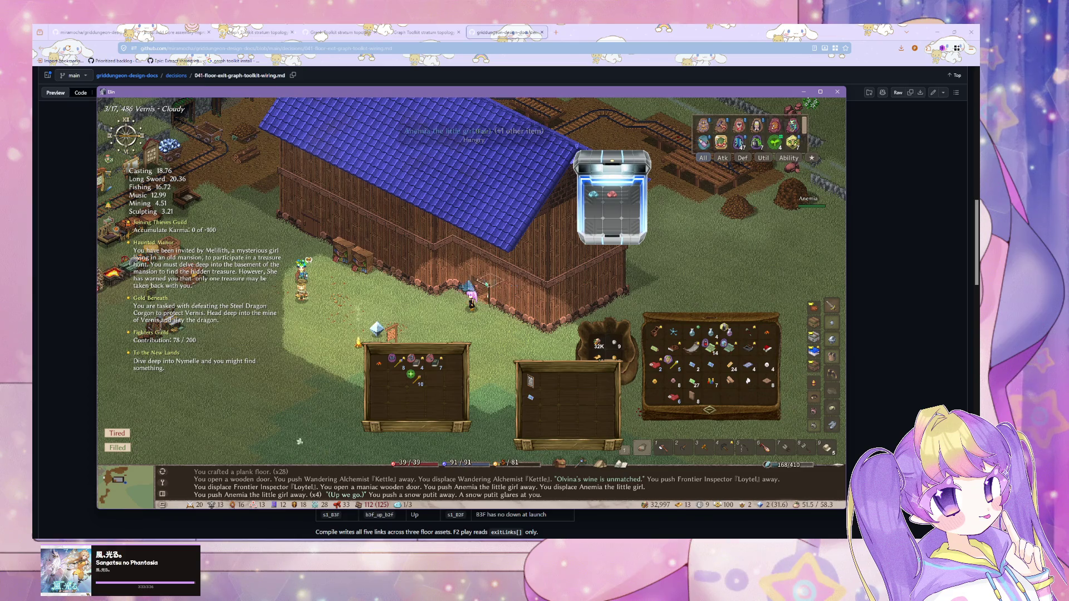
Walk to the storage building and auto-dump the carried planks into the storage boxes.
left_click(248, 381)
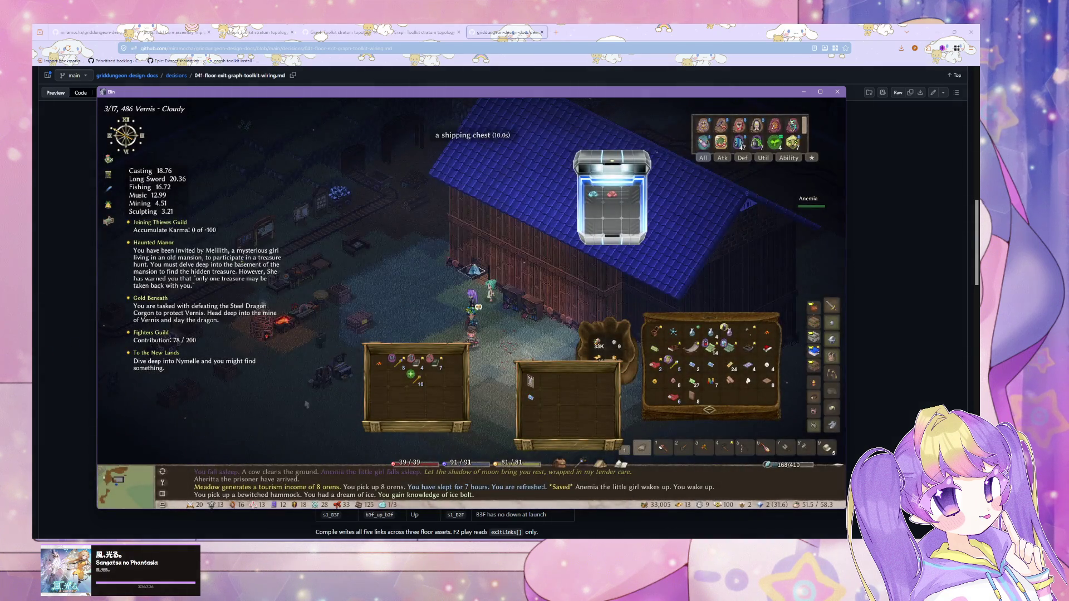
left_click(266, 345)
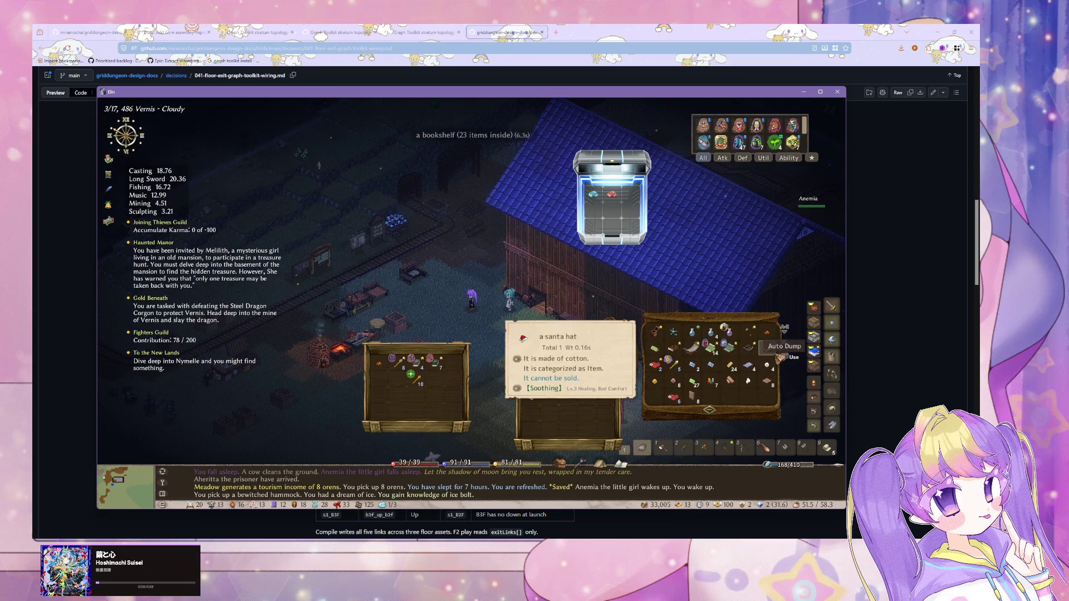
left_click_drag(675, 398, 657, 367)
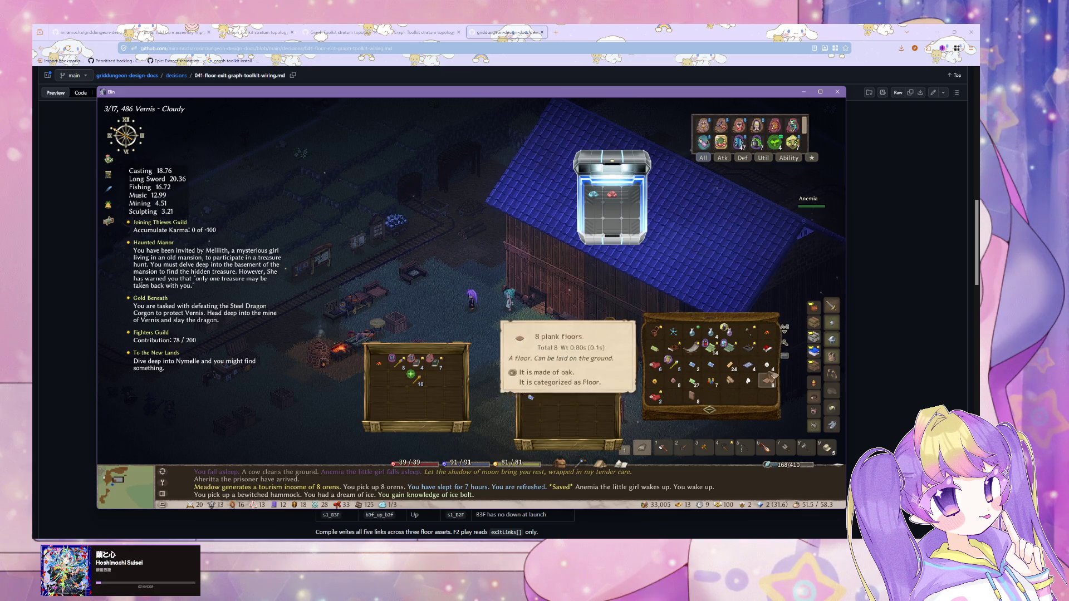
key("Right")
left_click(787, 361)
key("Right")
key("Right")
key("Right")
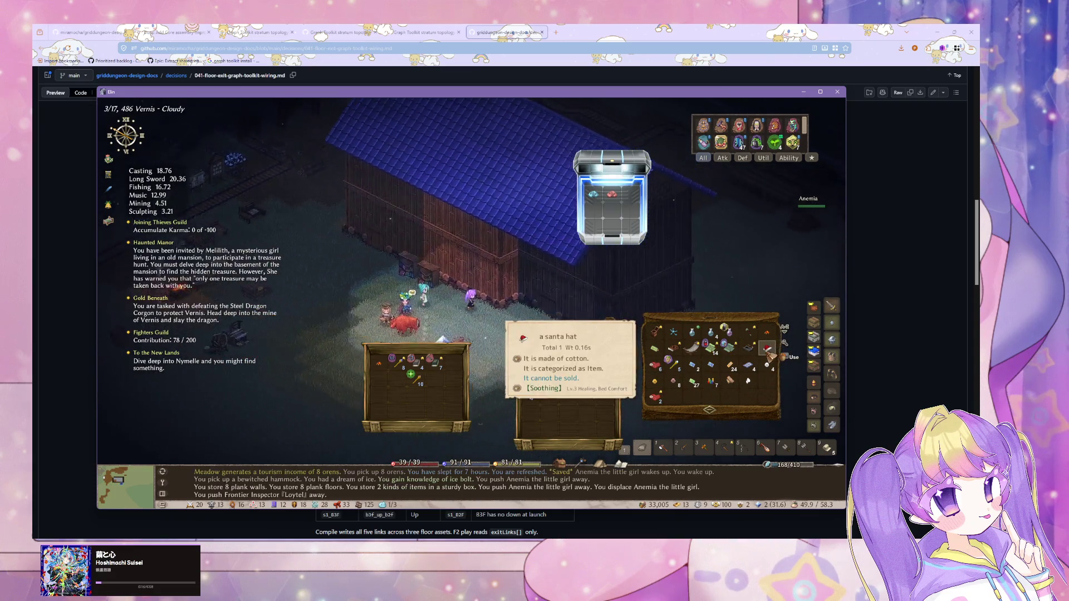
key("Left")
key("Left")
key("Left")
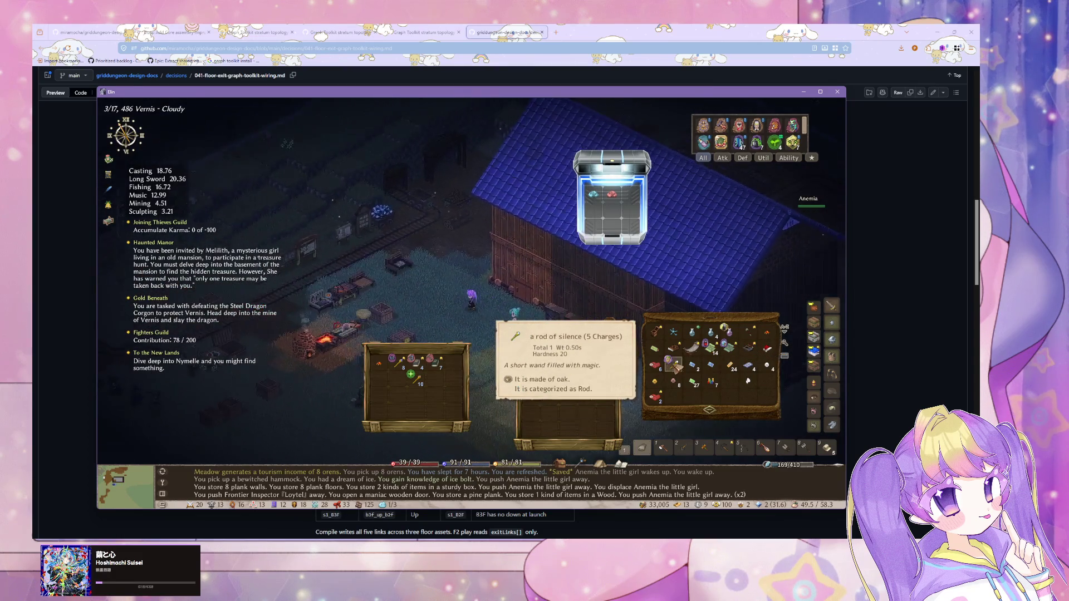
key("Left")
key("Left")
key("Left")
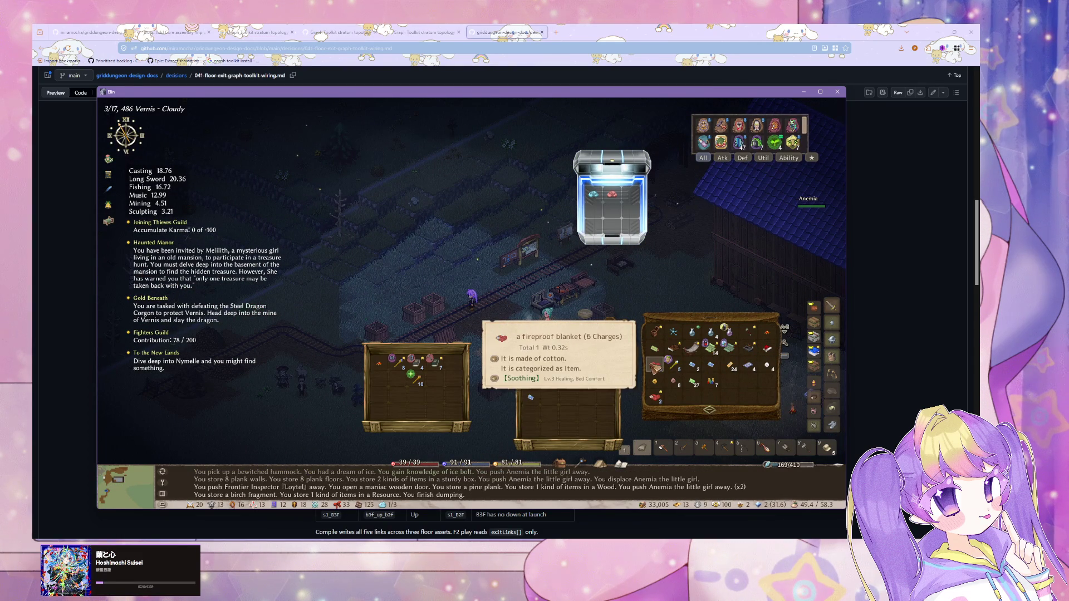
Check the wallet, briefly talk to Frontier Inspector Loytel, then bring up the resident board's Residents list.
left_click(674, 382)
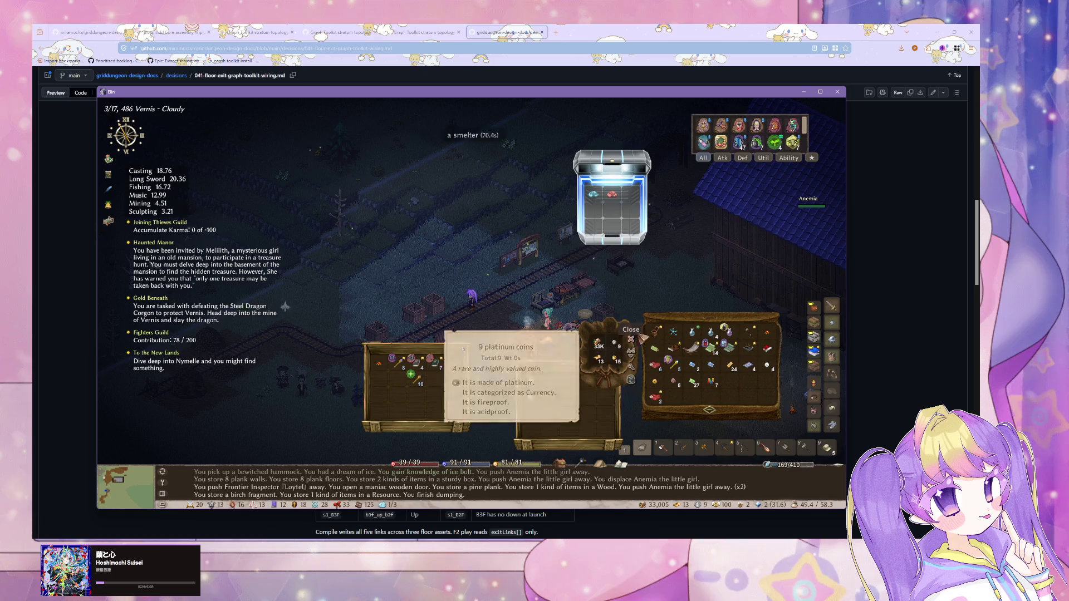
key("Right")
key("Right")
key("Right")
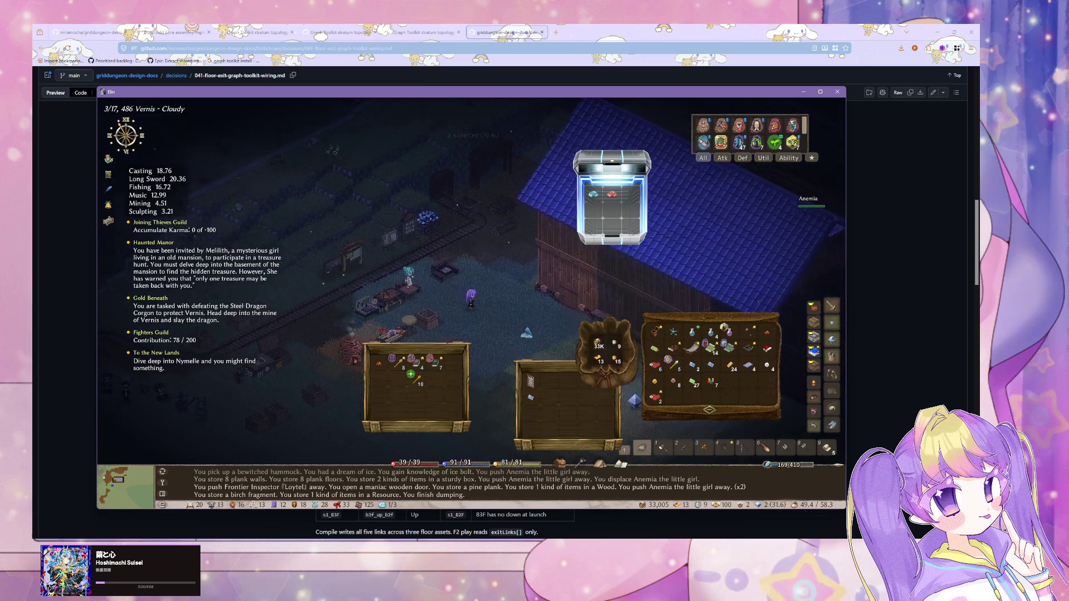
key("Right")
key("Right")
key("Right")
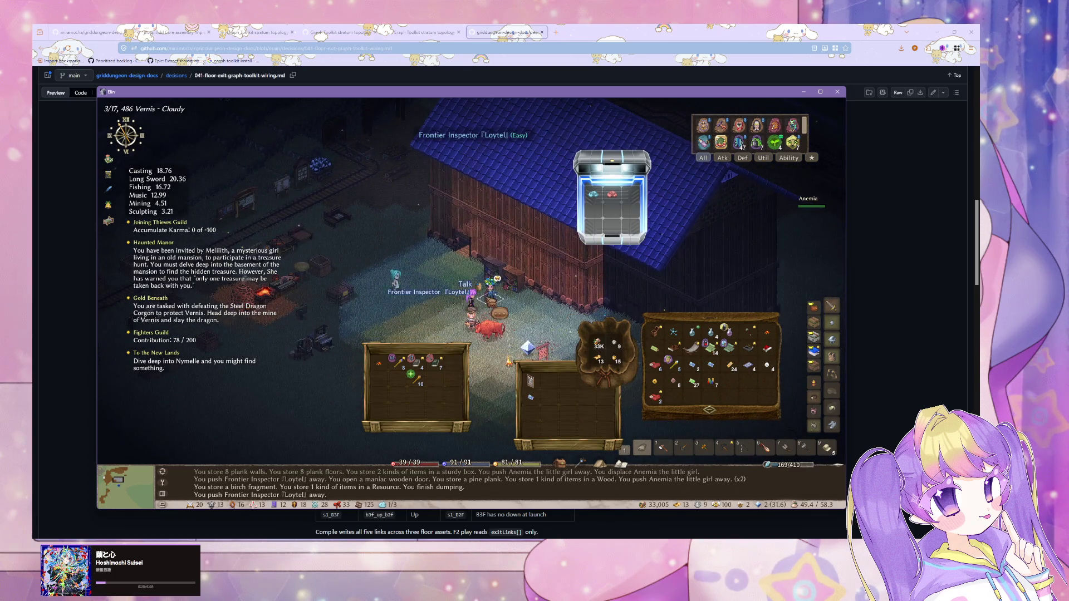
left_click(490, 299)
key("Escape")
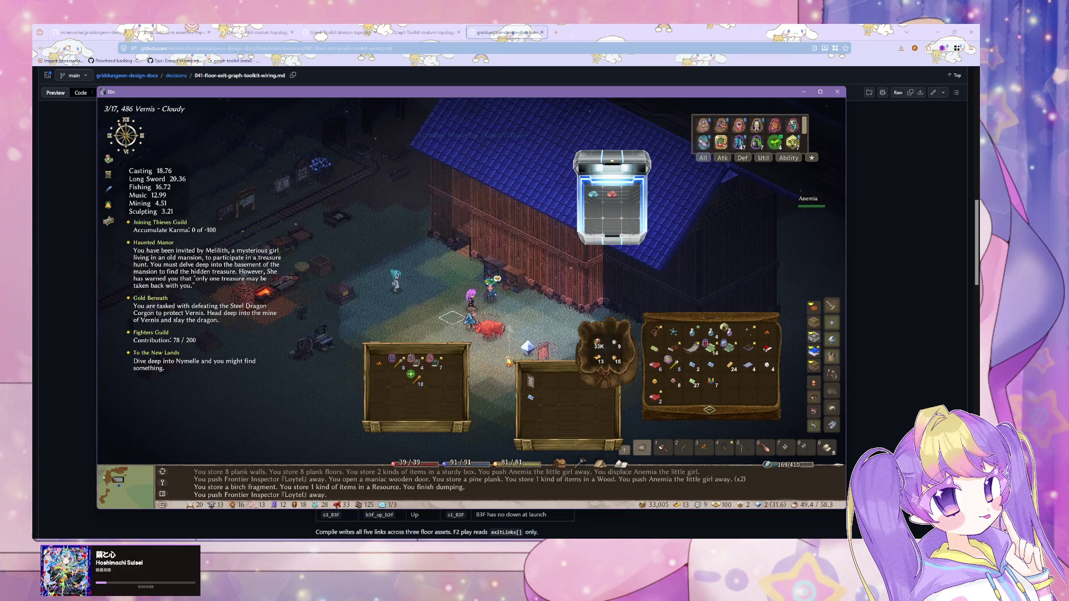
left_click_drag(526, 337, 451, 280)
left_click(394, 273)
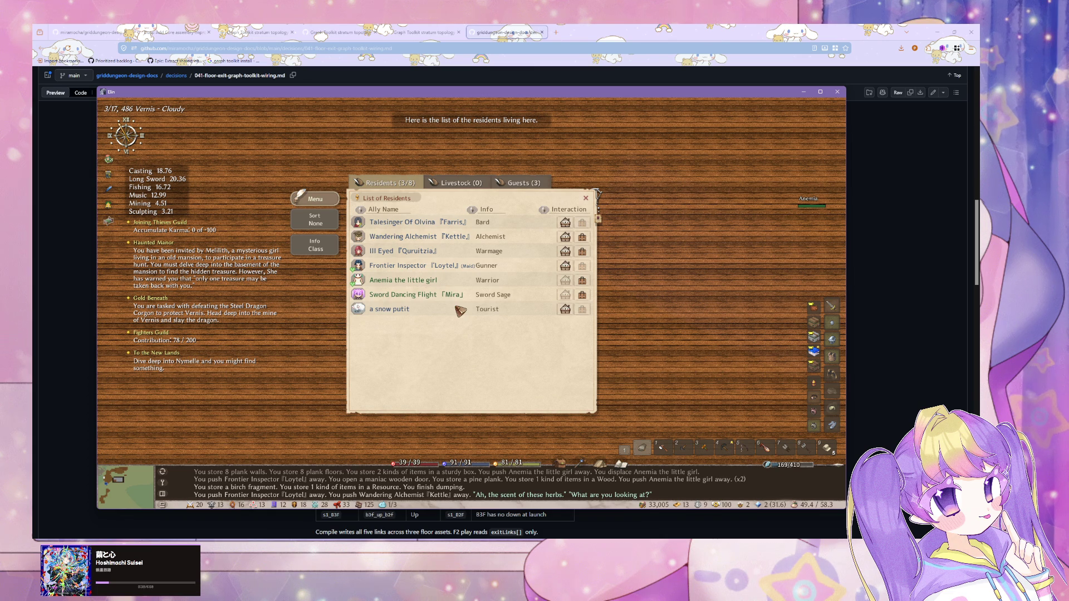
Close the residents list and move the Wood storage container to another floor tile.
key("Escape")
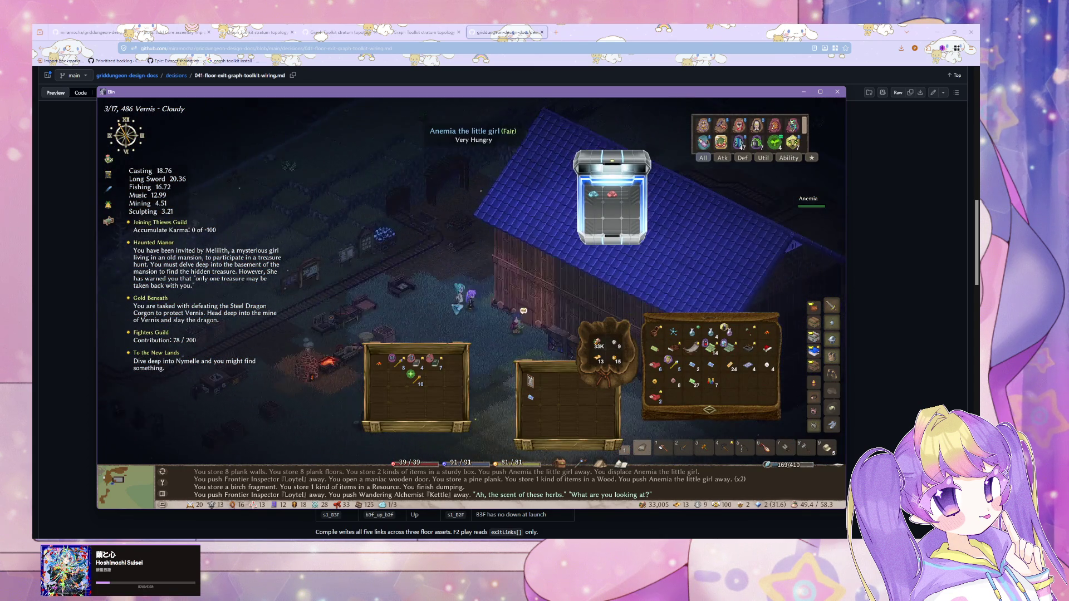
left_click(457, 309)
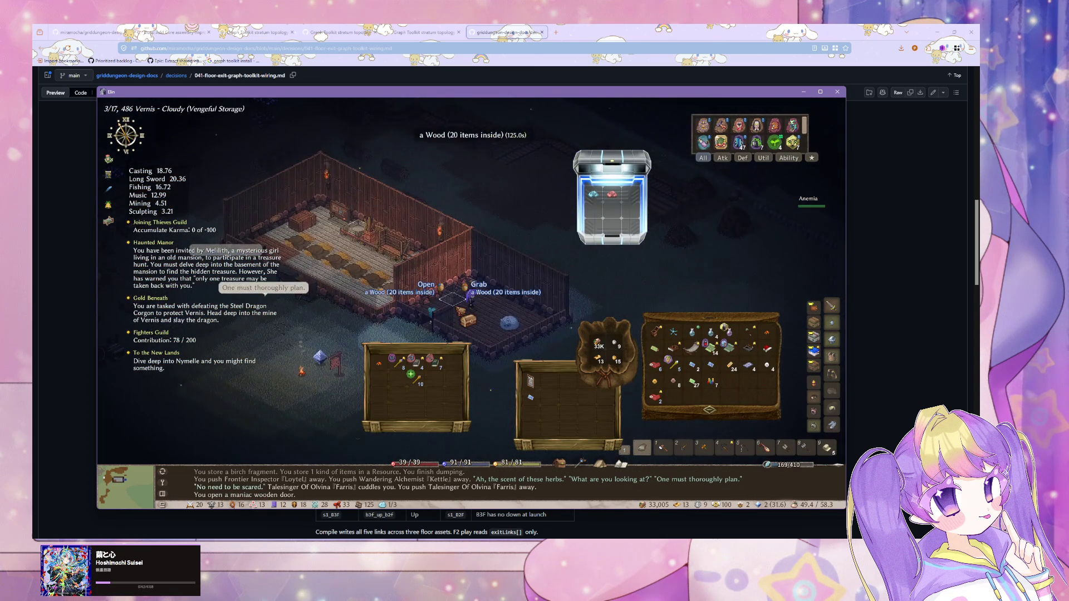
left_click(471, 291)
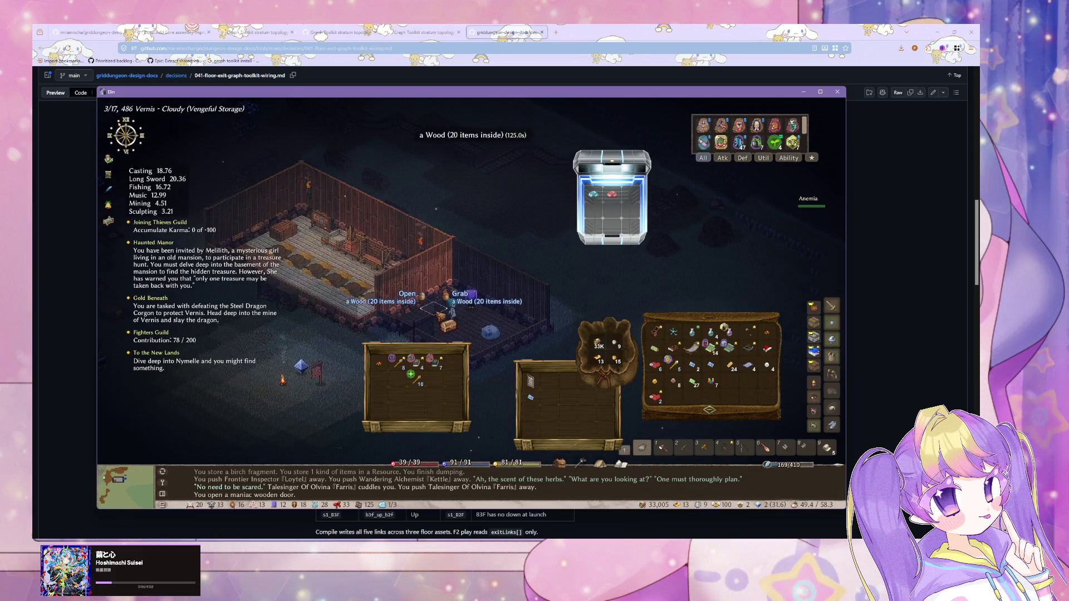
left_click(466, 315)
left_click(491, 310)
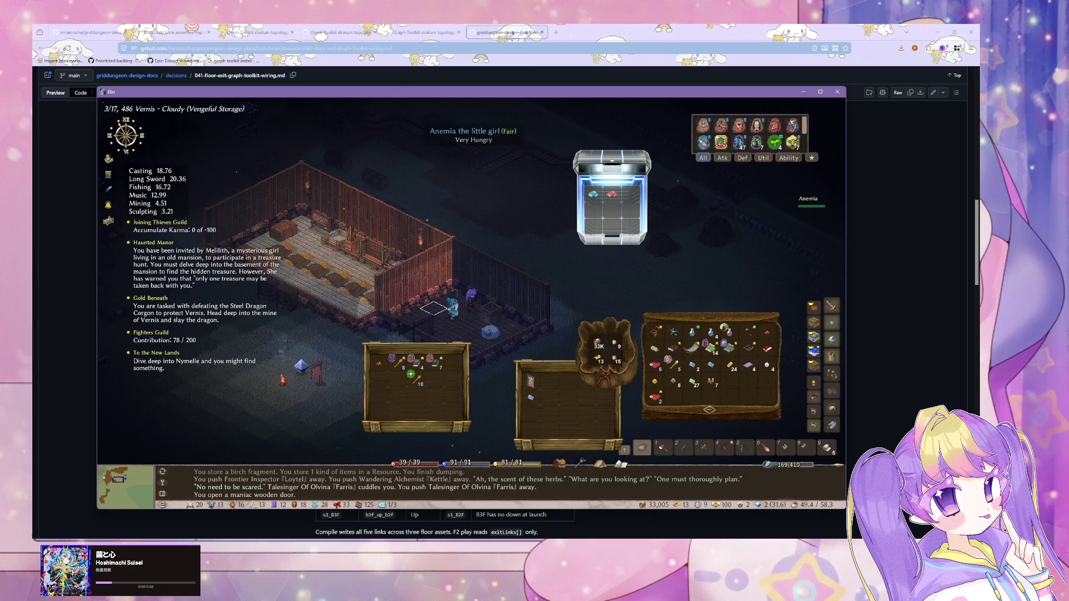
Hide and re-show the inventory windows, then walk out and back into the building.
left_click(465, 288)
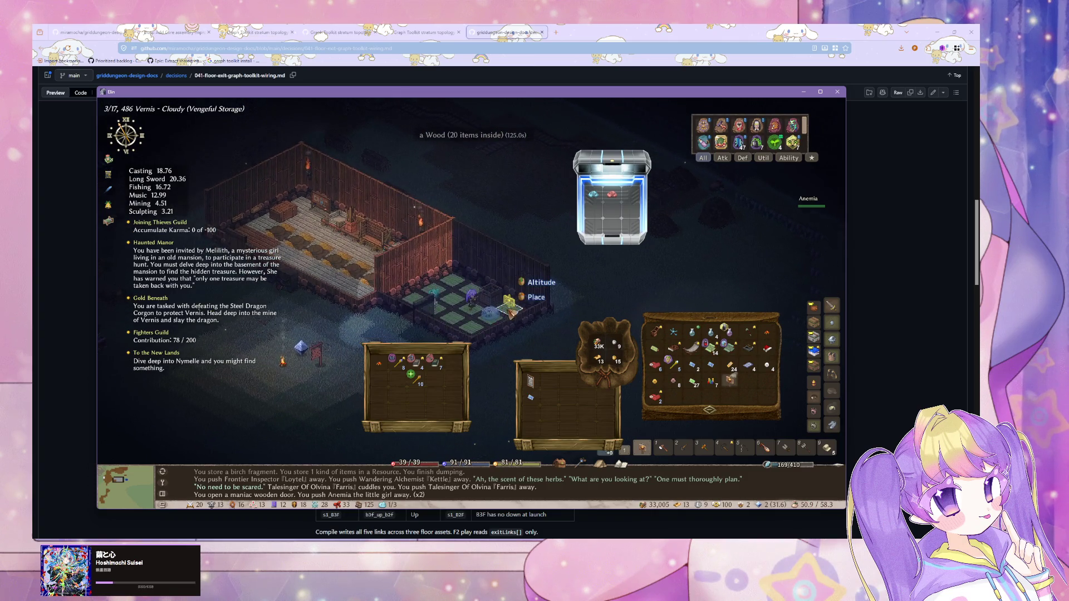
left_click(476, 308)
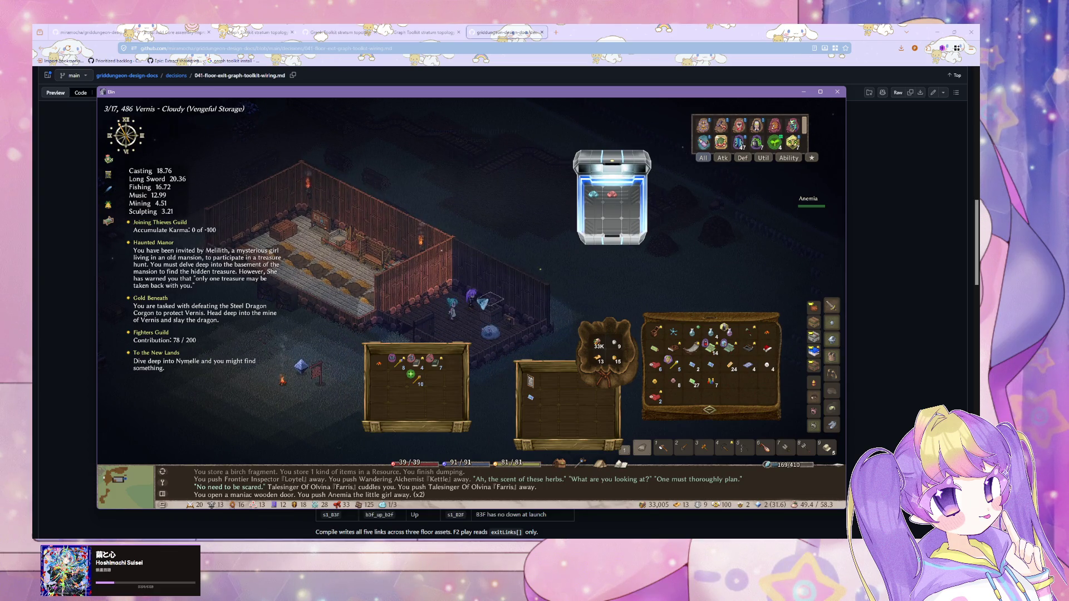
key("Escape")
key("Tab")
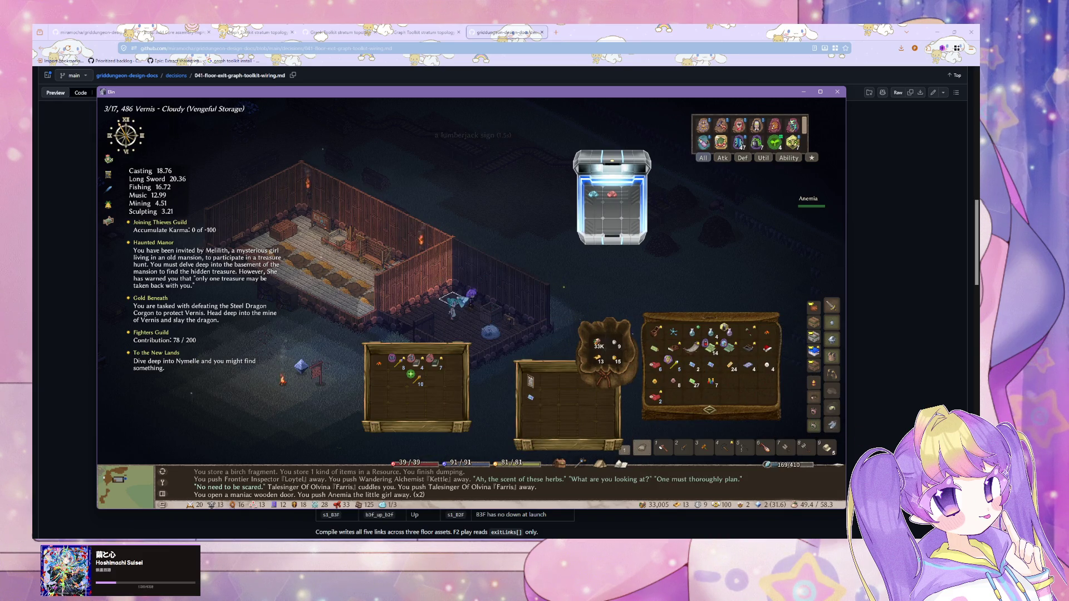
key("a")
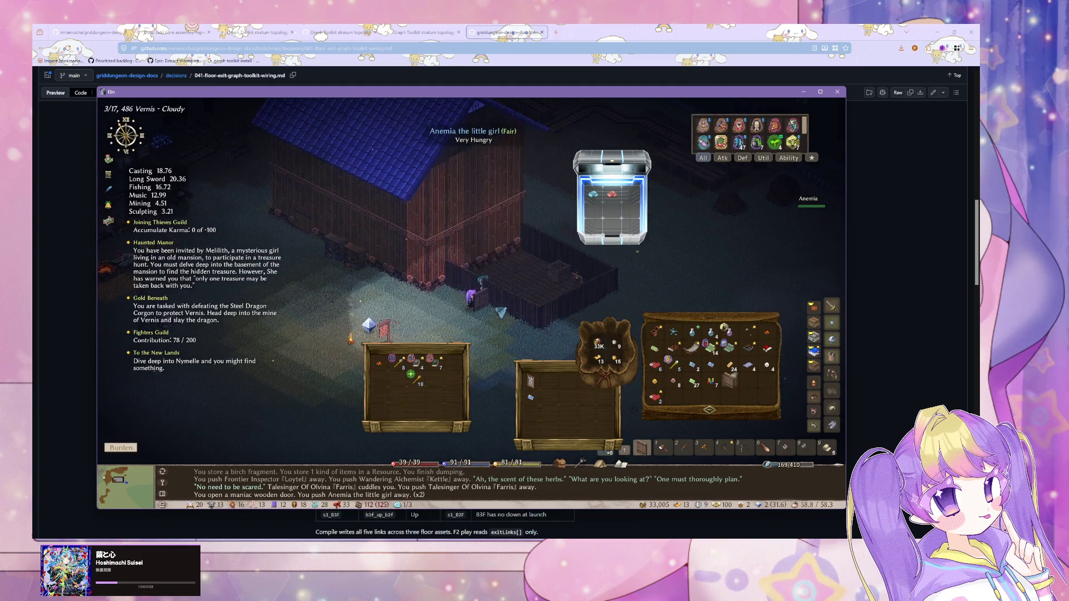
left_click(519, 312)
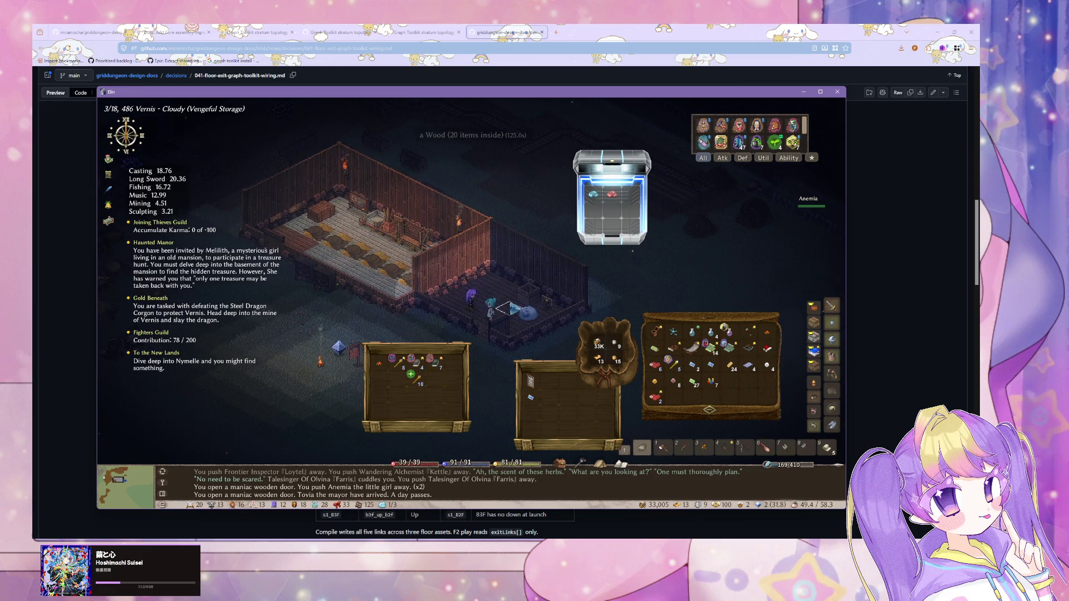
Dig the ground with the granite shovel, collecting a granite pebble.
key("2")
left_click(470, 308)
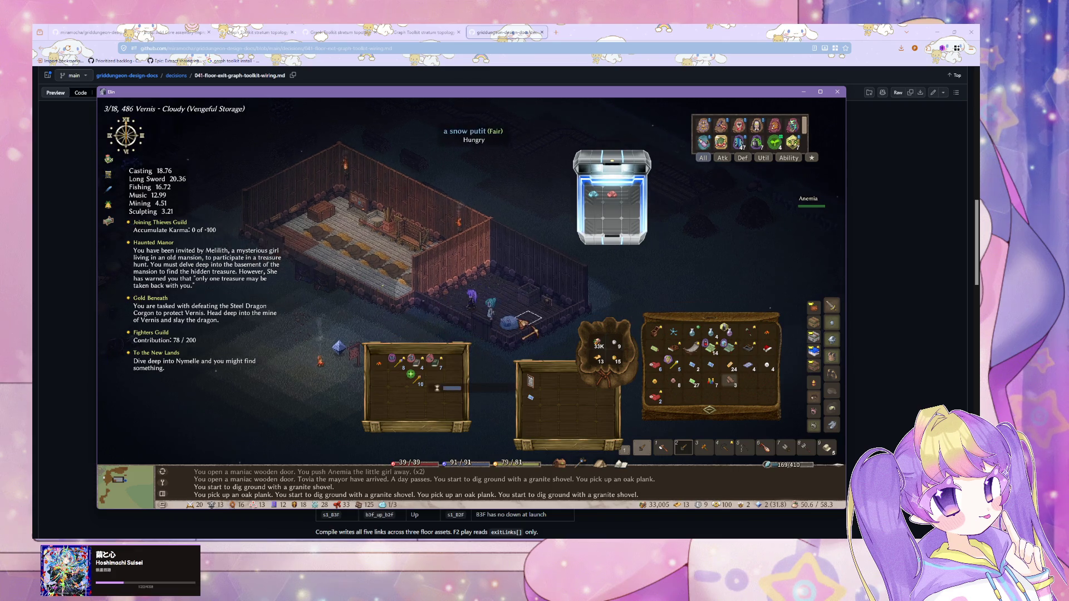
left_click(519, 321)
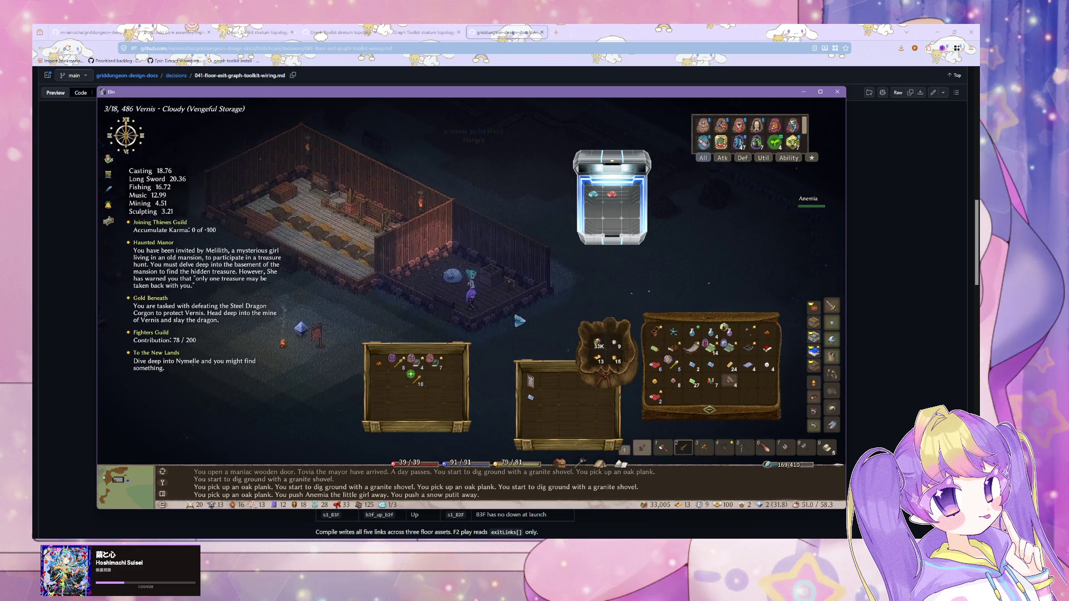
Mine the yard's plank walls with the iron woodcutter's axe, then enter the north room.
key("1")
left_click(465, 276)
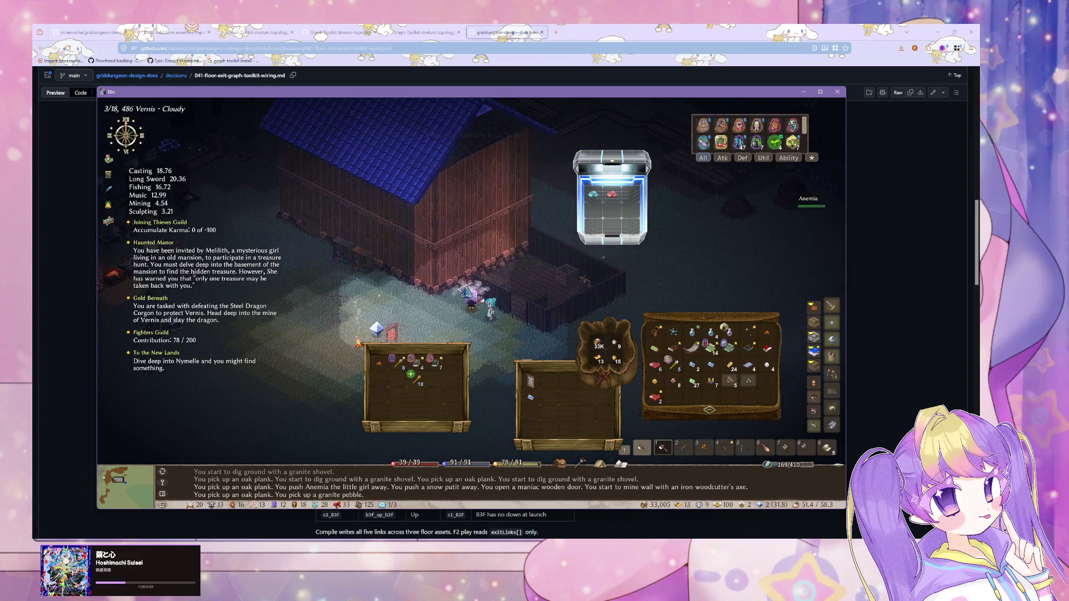
key("Up")
left_click(498, 292)
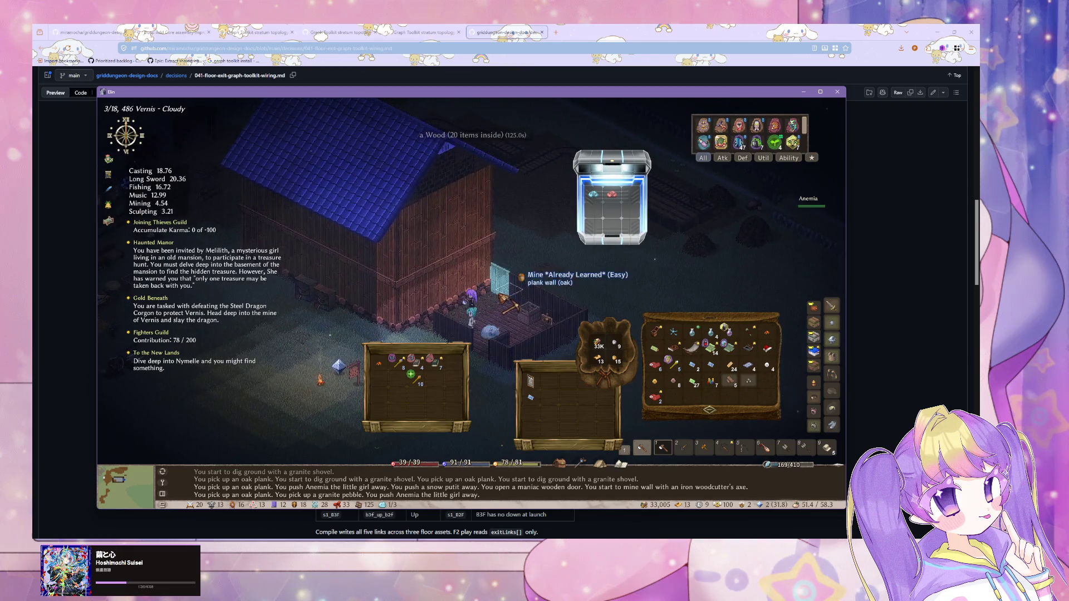
left_click(527, 312)
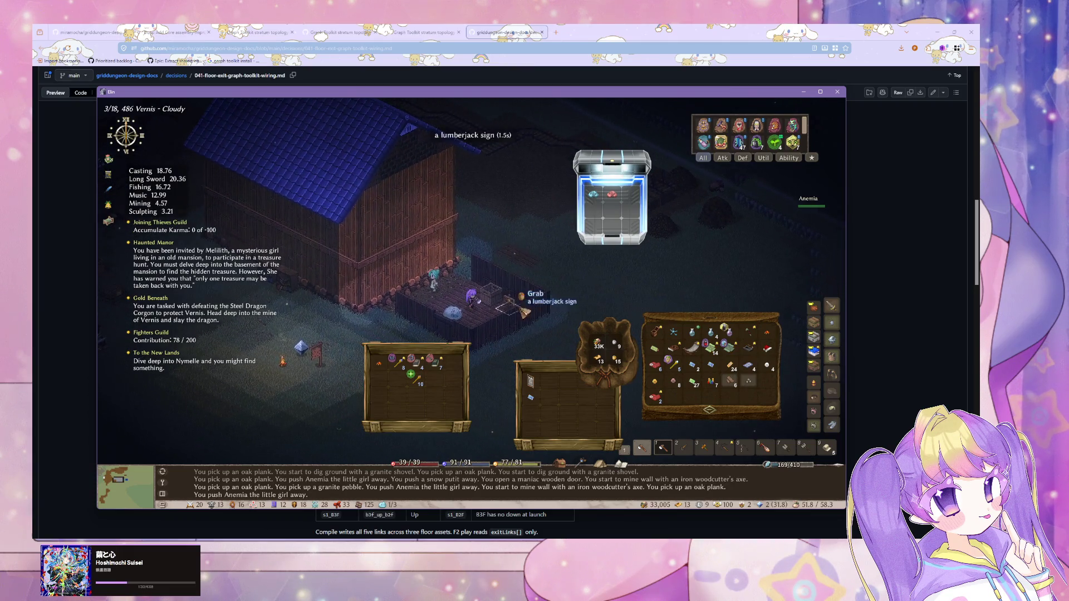
right_click(528, 307)
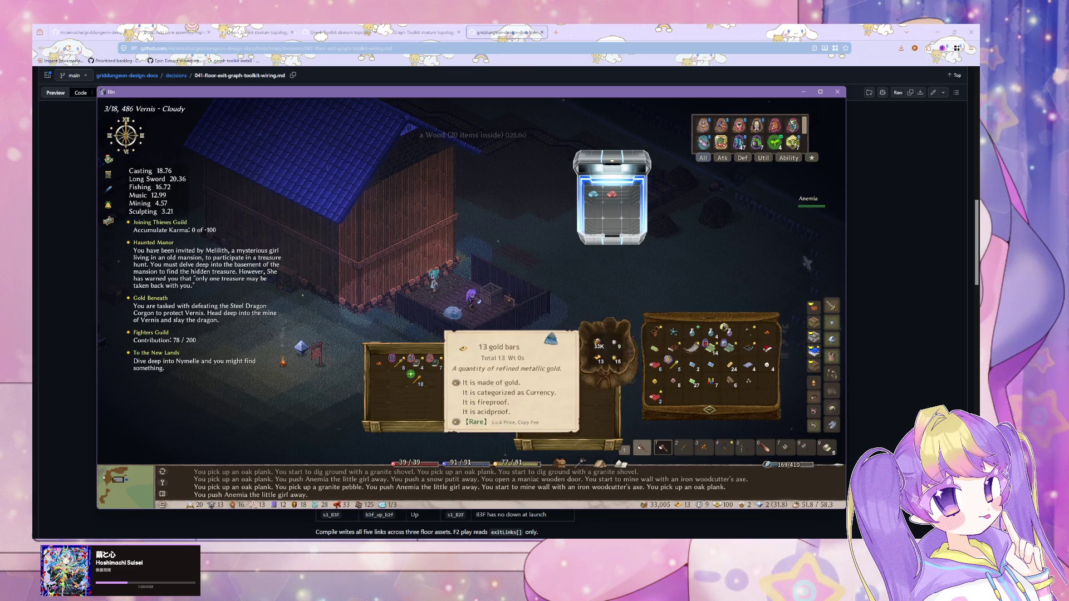
left_click(532, 314)
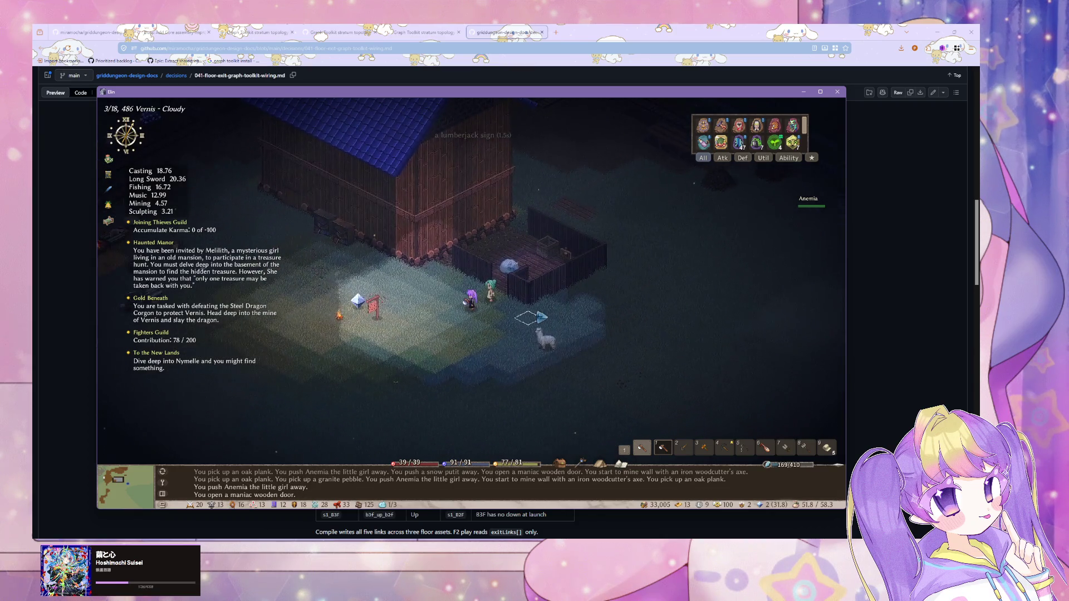
key("Up")
key("Up")
key("Up")
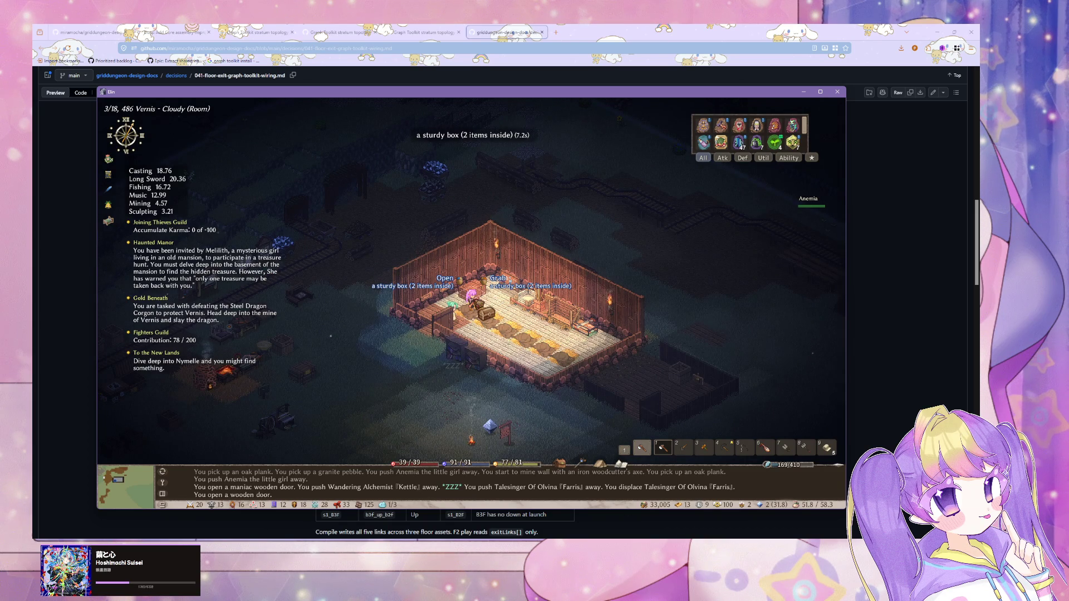
Take everything from the sturdy box and pick up the 13 plank walls.
left_click(485, 313)
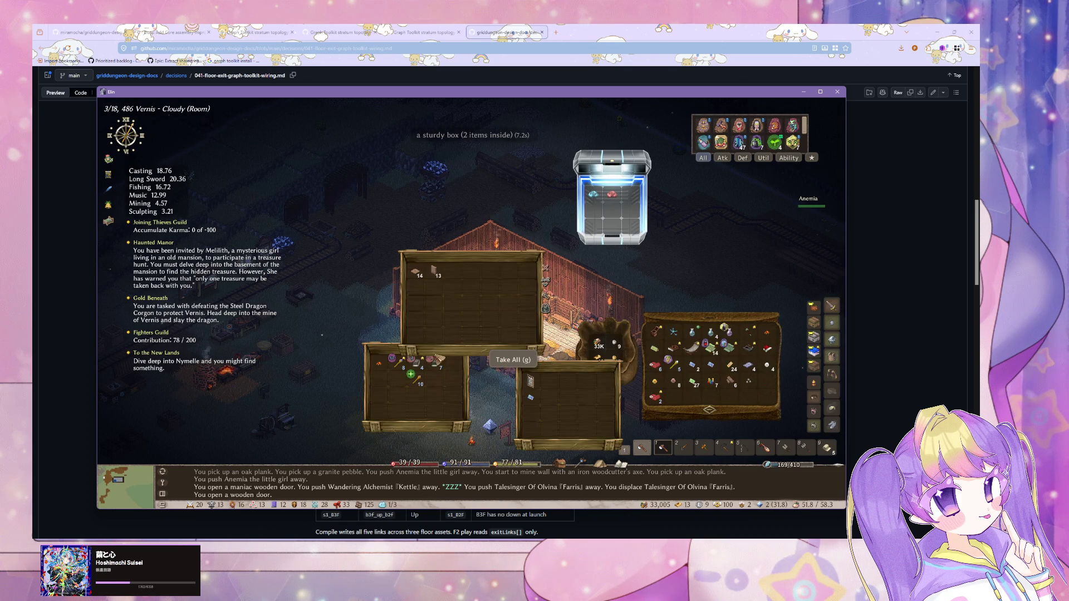
left_click(428, 280)
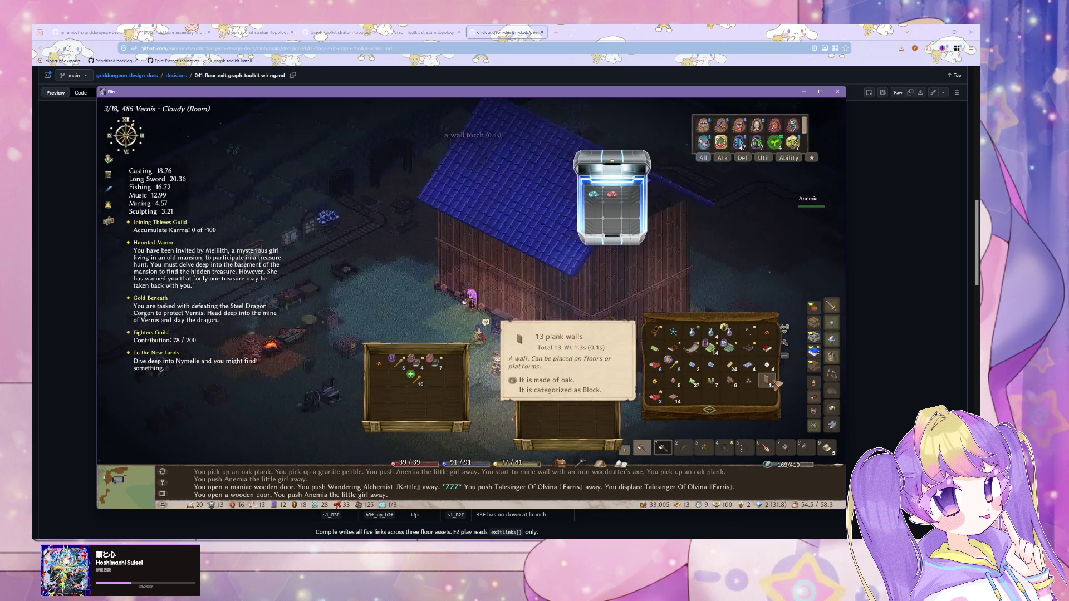
right_click(774, 386)
left_click(788, 395)
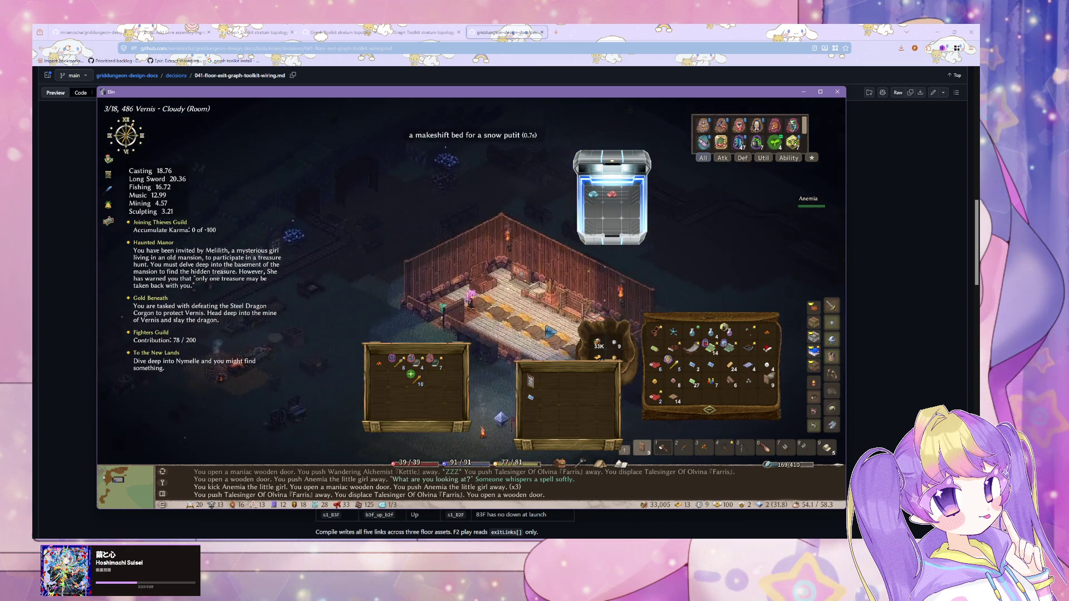
key("Escape")
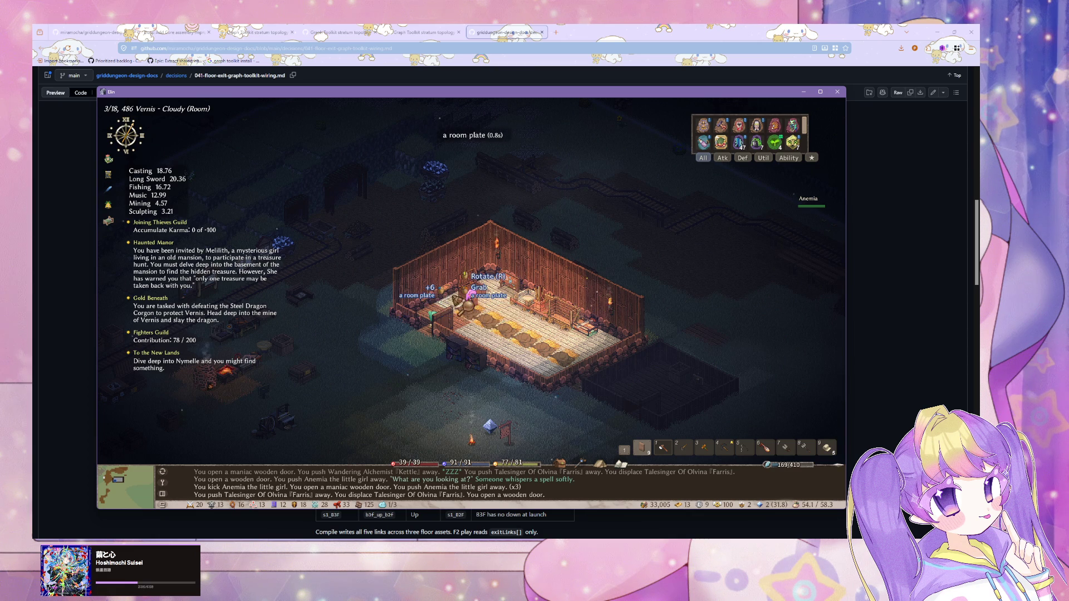
Check the room plate settings, then bring up the house plate's Edit Appearance editor.
left_click(461, 301)
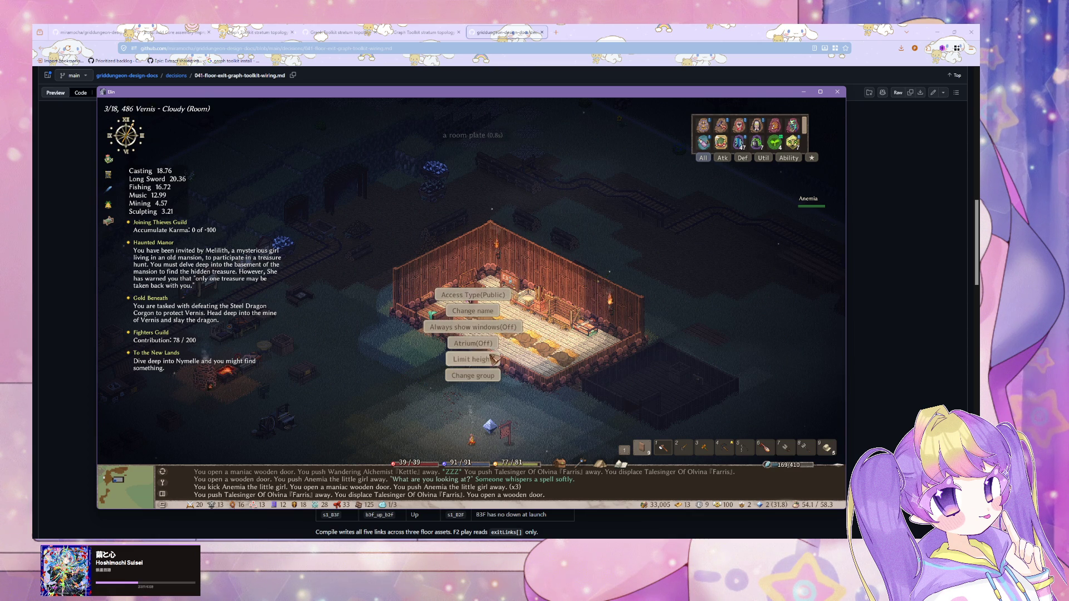
key("Escape")
left_click(445, 316)
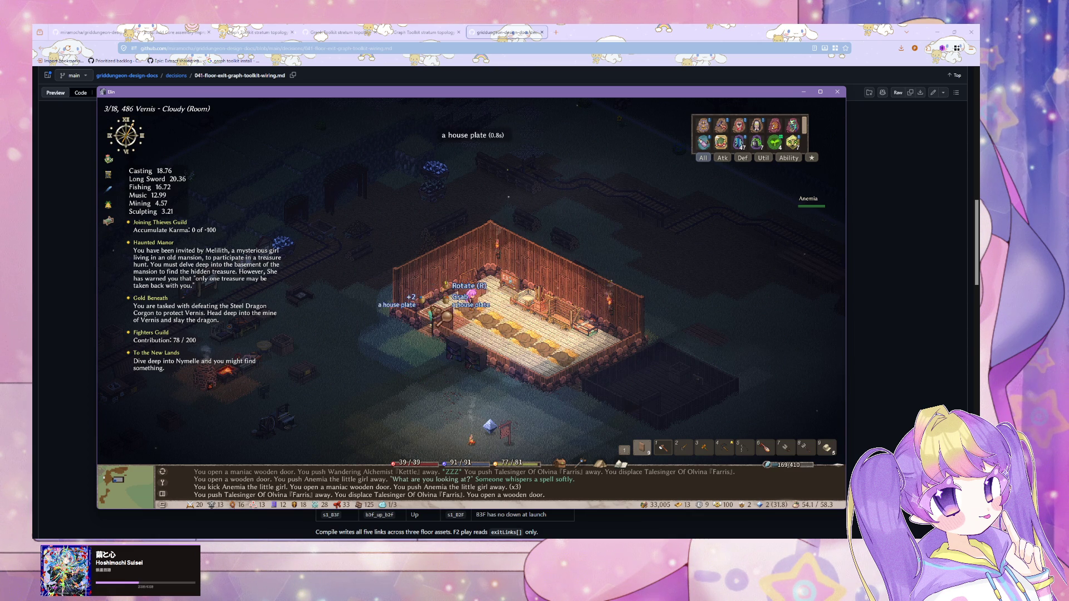
left_click(445, 321)
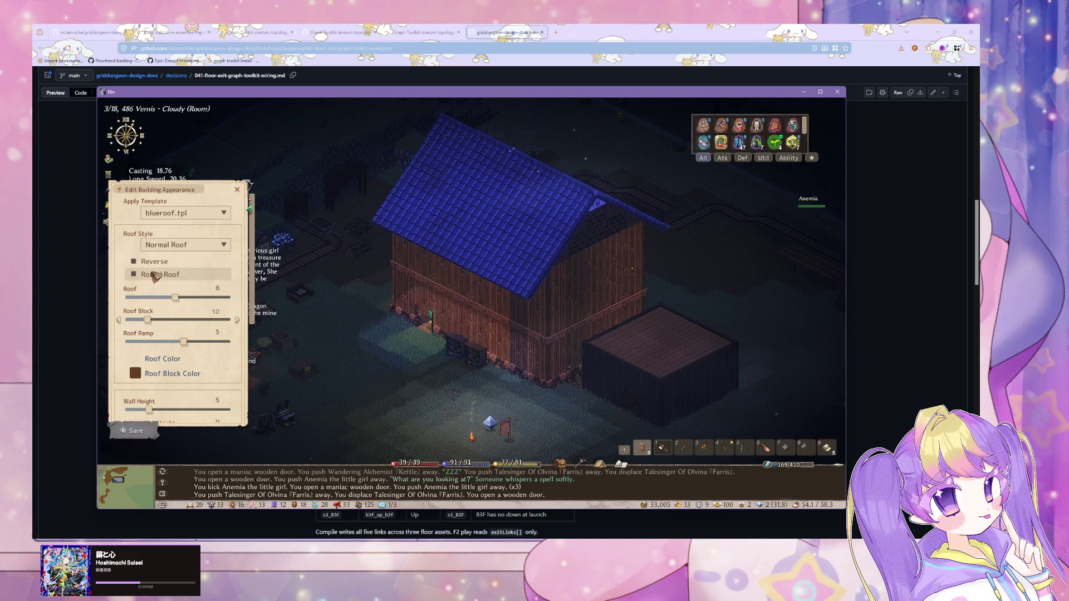
Tick Reverse for the blue roof, close the appearance editor, and switch to Cursor.
left_click(155, 264)
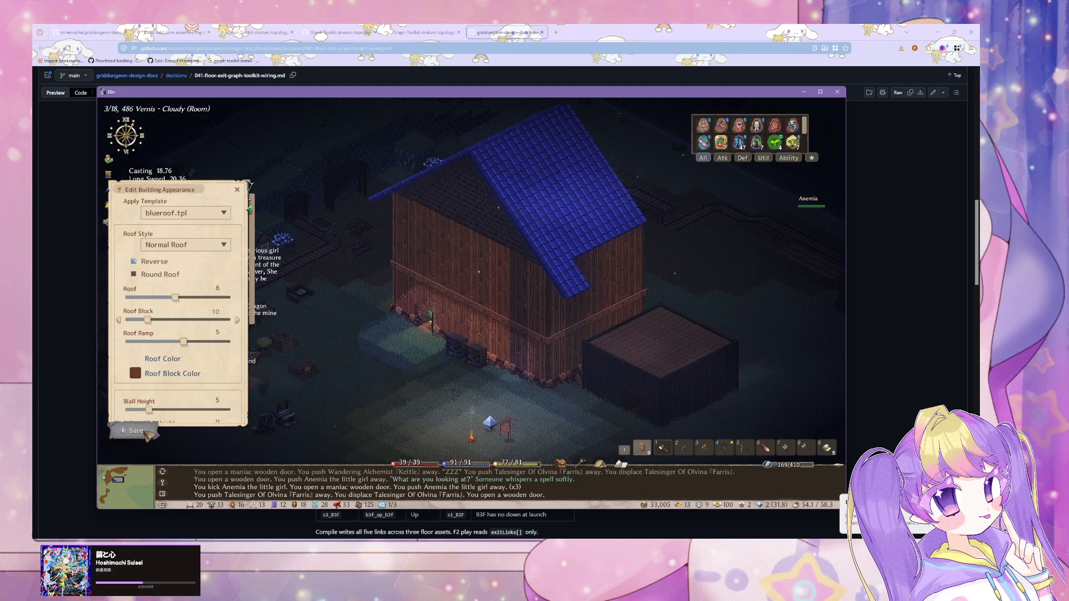
right_click(266, 421)
key("alt+Tab")
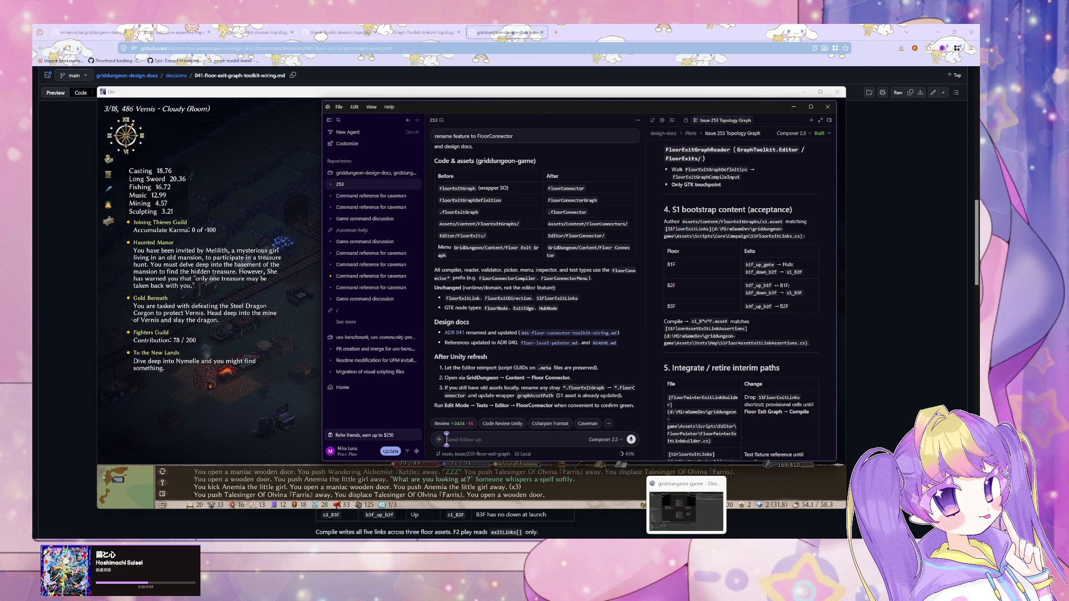
Switch to the Unity editor so the FloorConnector scripts recompile.
key("alt+Tab")
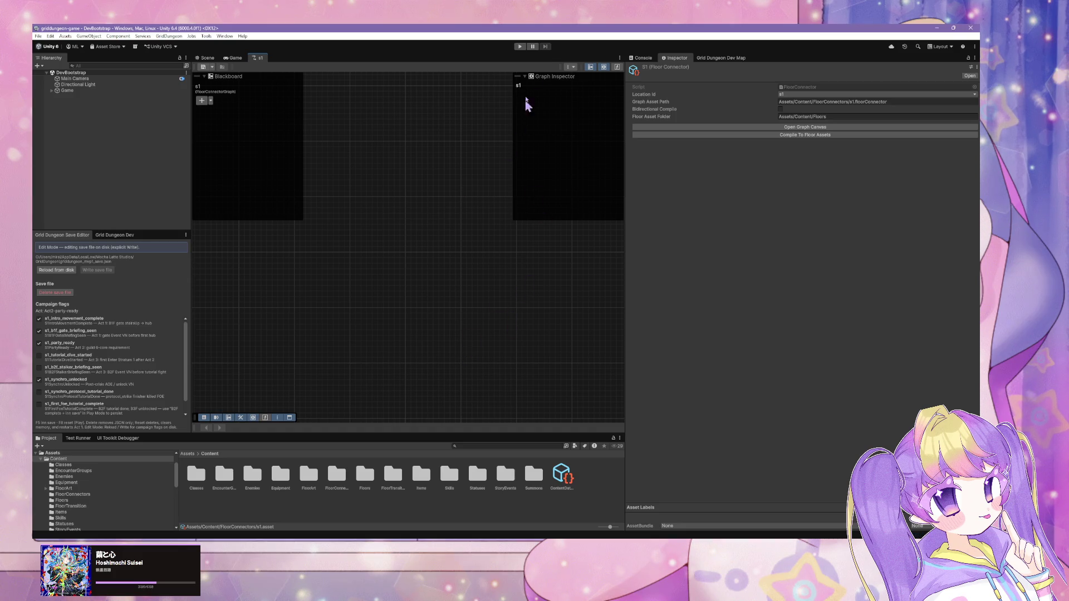
Ask the Cursor agent to 'commit current changes. skip review for now', then return to Elin.
mouse_move(377, 176)
left_mouse_down()
mouse_move(408, 177)
mouse_move(396, 183)
left_mouse_up()
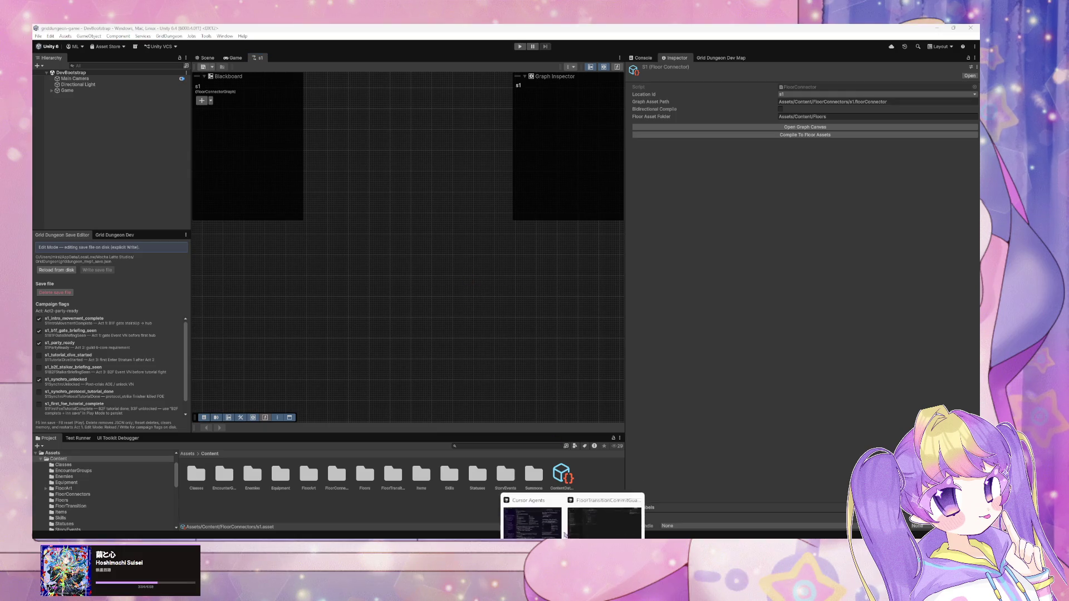
left_click(533, 498)
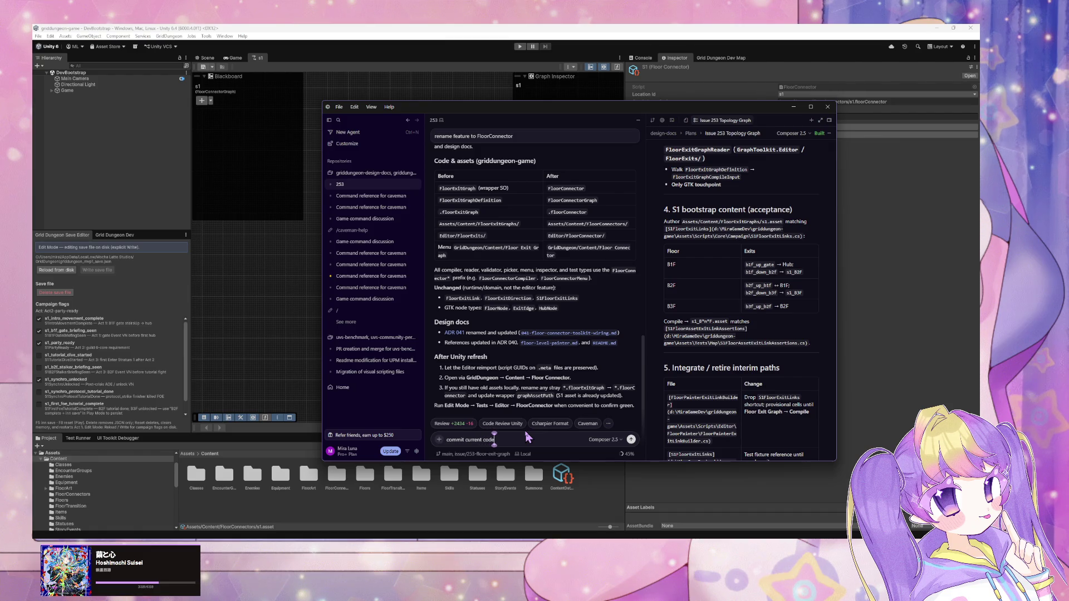
type("commit current changes, skip revie")
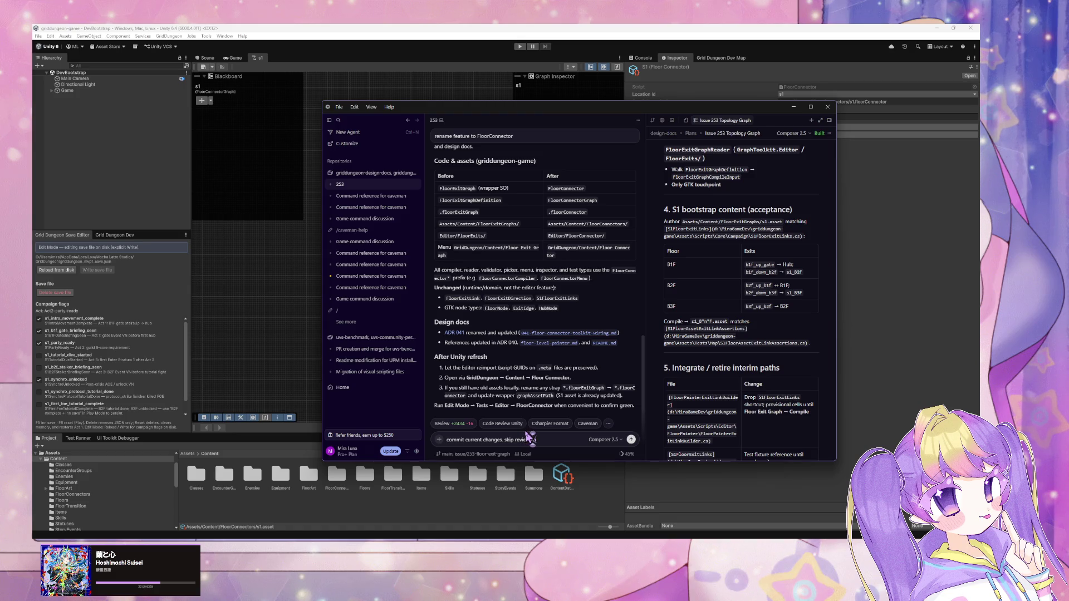
type("for now")
key("Return")
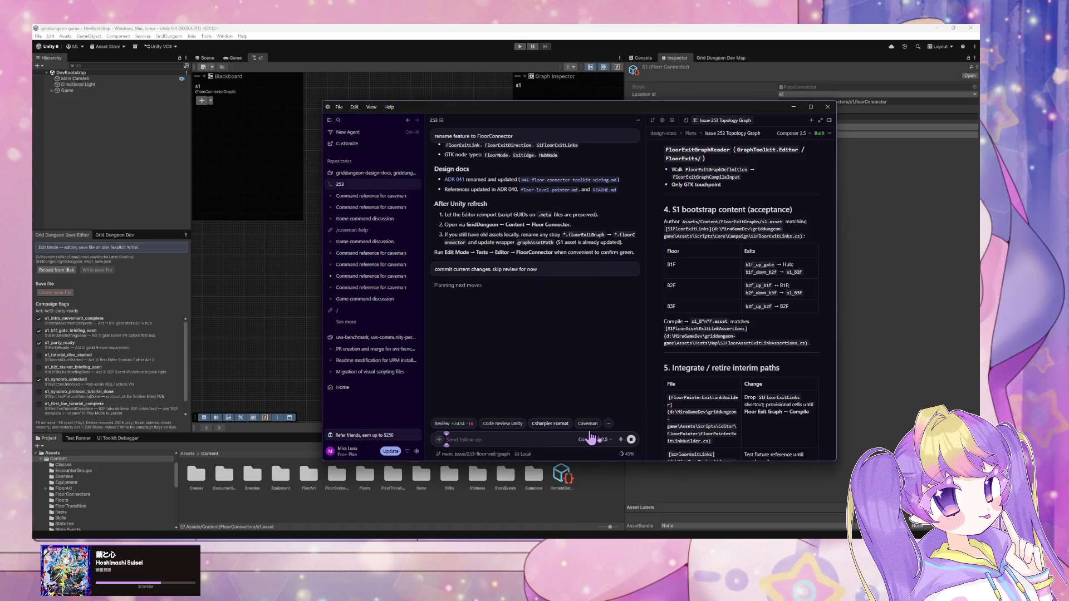
key("alt+Tab")
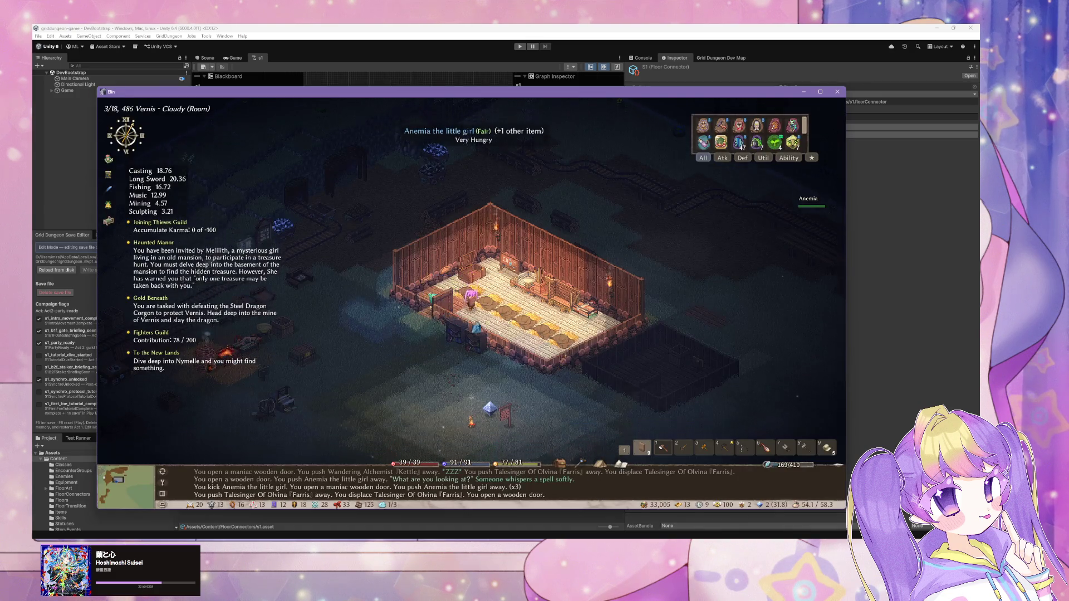
Craft one house plate and one room plate at the signboard workshop.
left_click(470, 327)
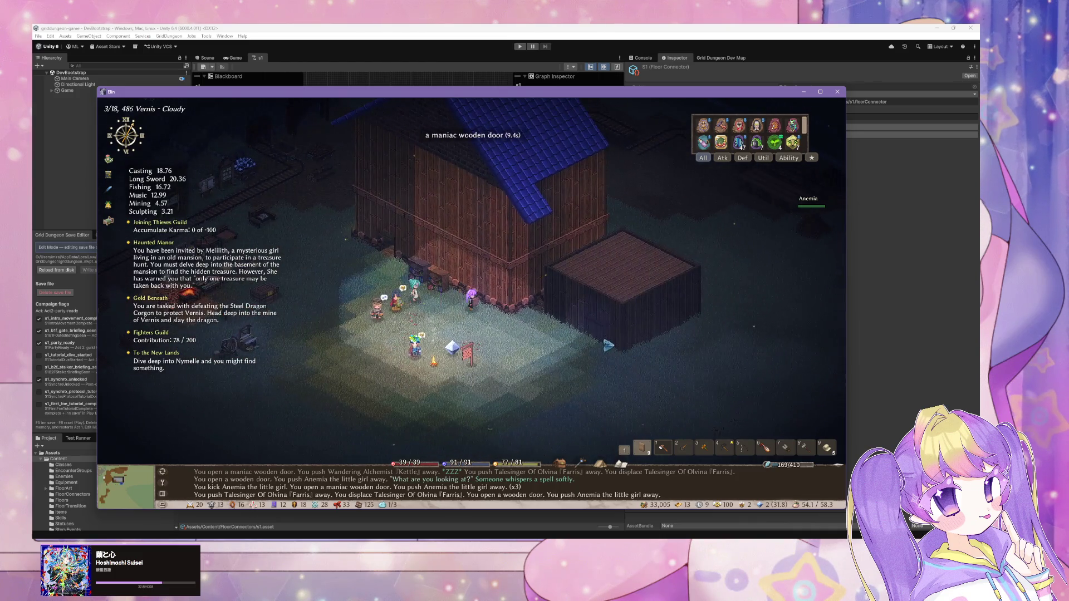
left_click(609, 346)
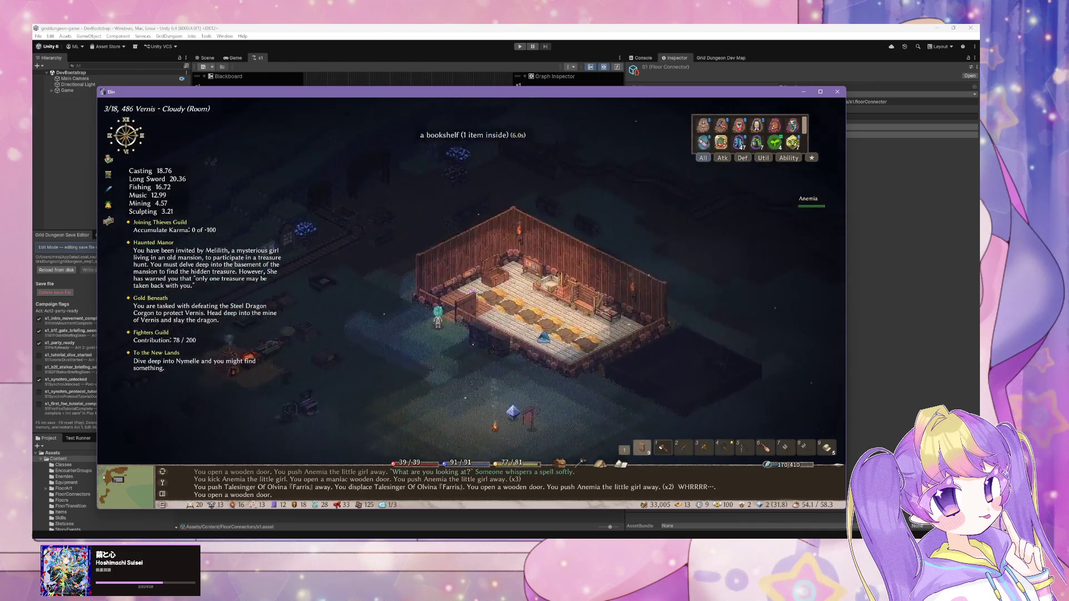
left_click(549, 279)
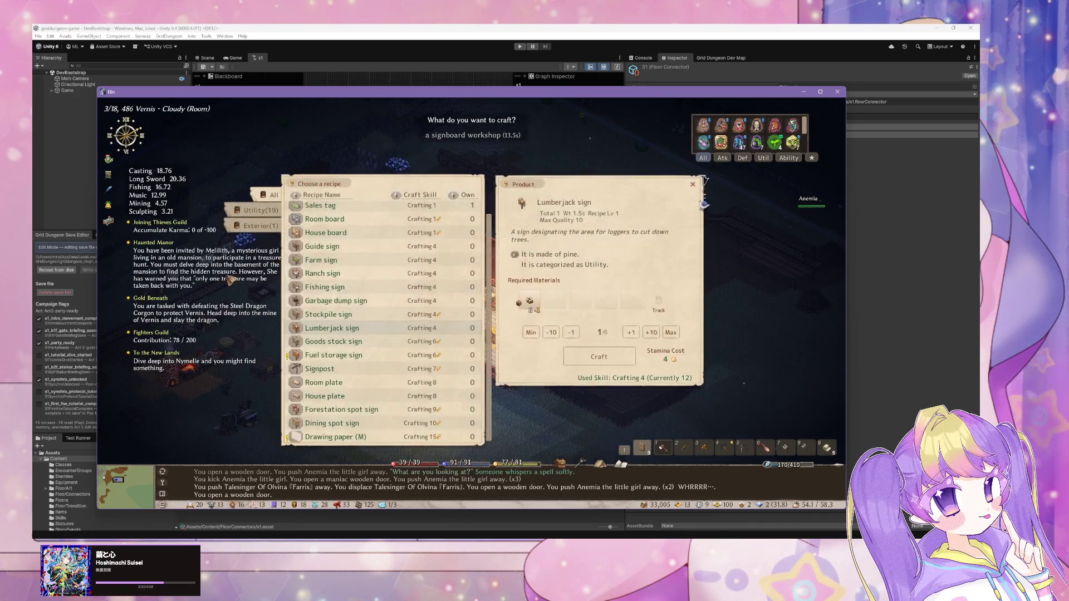
scroll(367, 272, "up", 2)
scroll(361, 274, "down", 2)
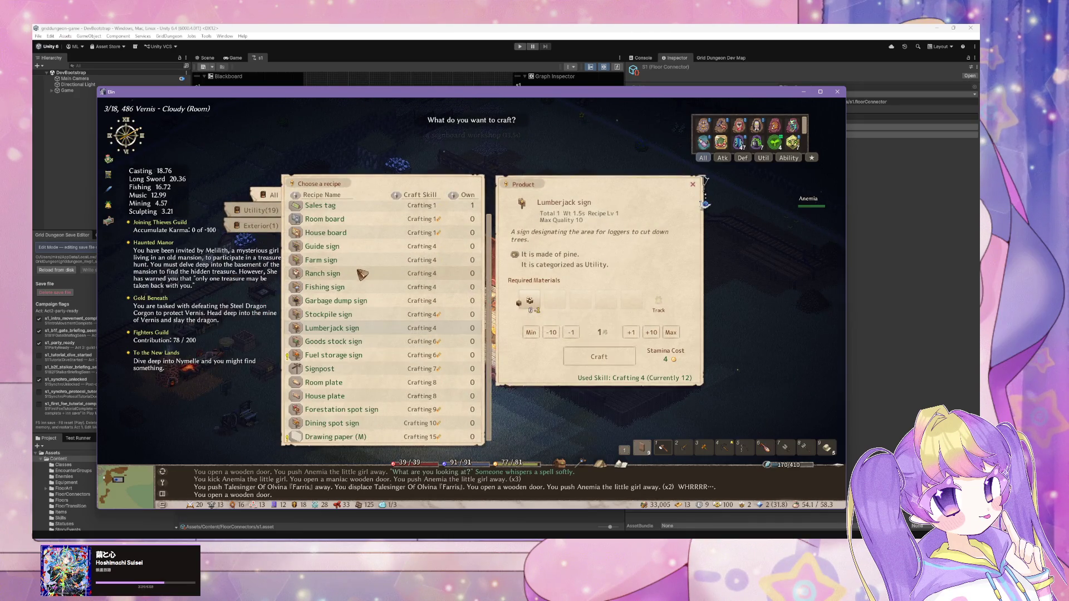
left_click(368, 396)
left_click(610, 390)
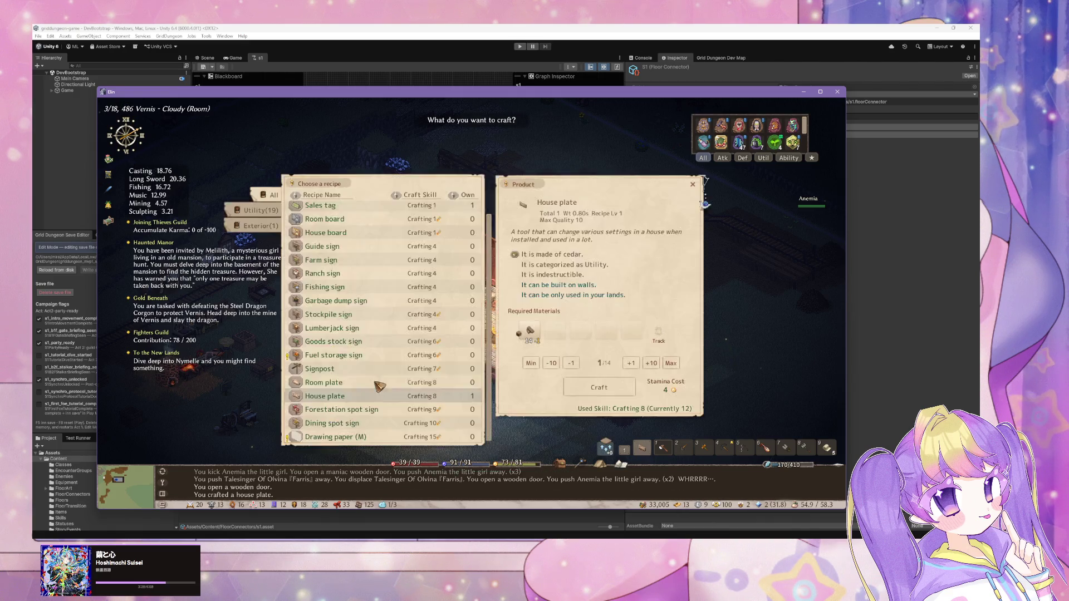
left_click(345, 383)
left_click(630, 394)
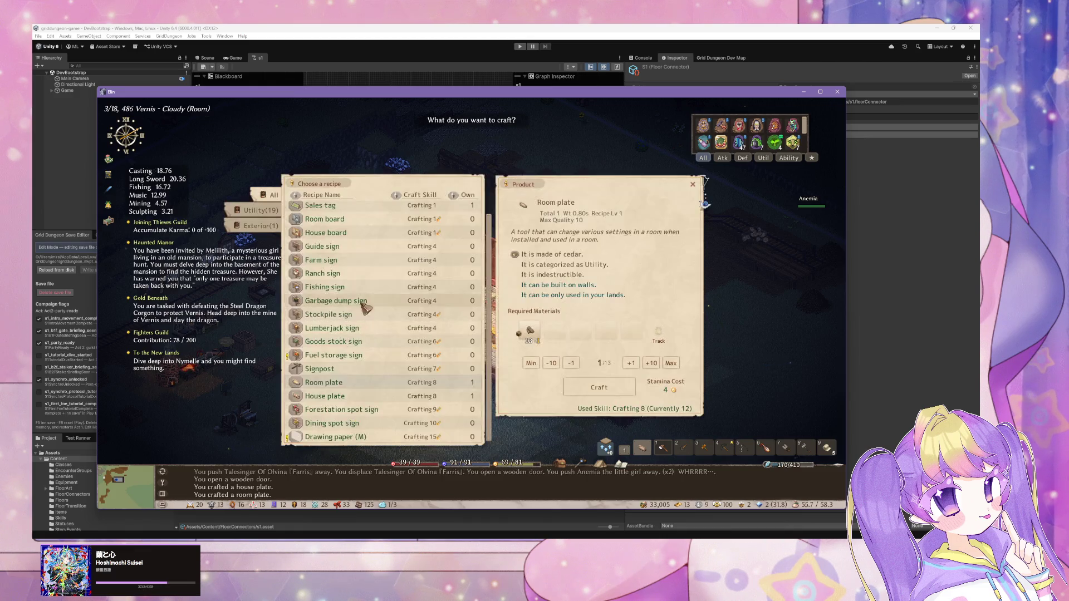
Craft one stockpile sign after glancing at the Fuel storage sign recipe.
left_click(328, 315)
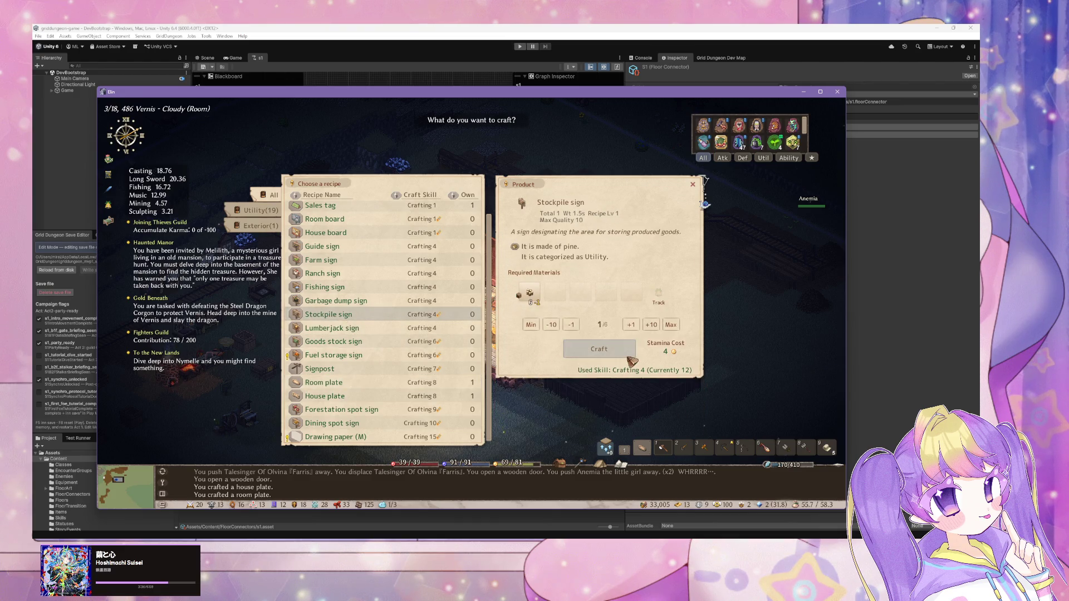
left_click(471, 354)
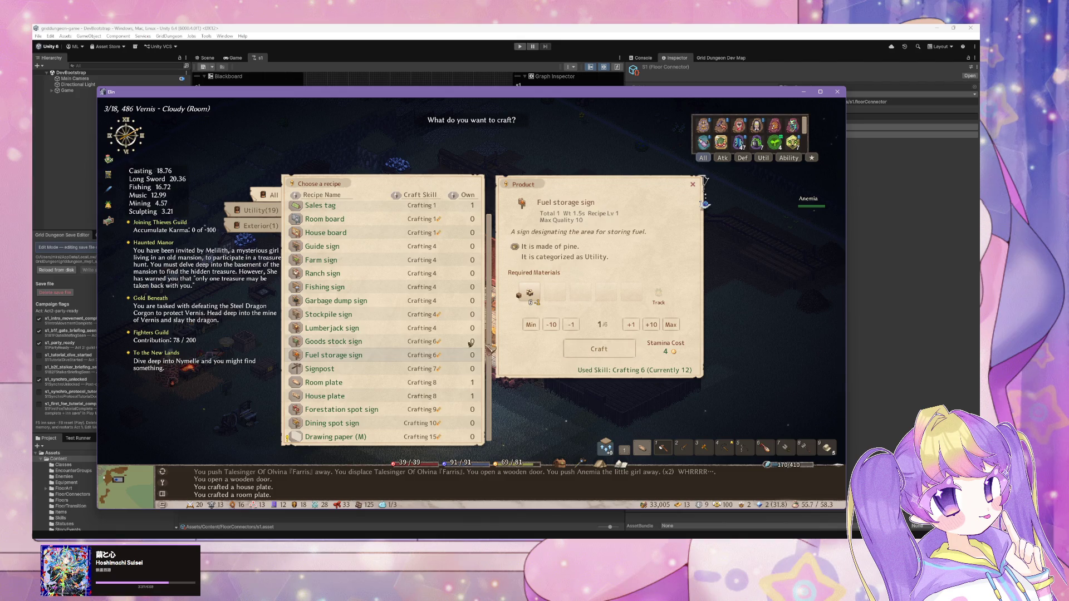
left_click(405, 315)
left_click(622, 355)
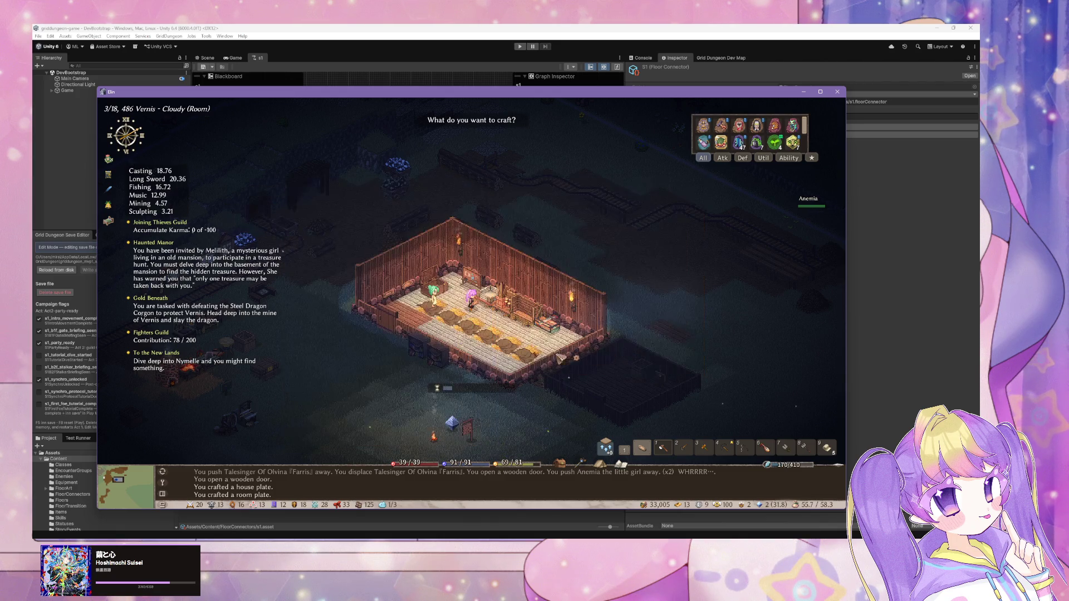
Walk into the Corrupt Storeroom, place the house plate on its floor, and view building templates.
key("Escape")
key("Left")
key("Left")
key("Left")
key("Left")
key("Left")
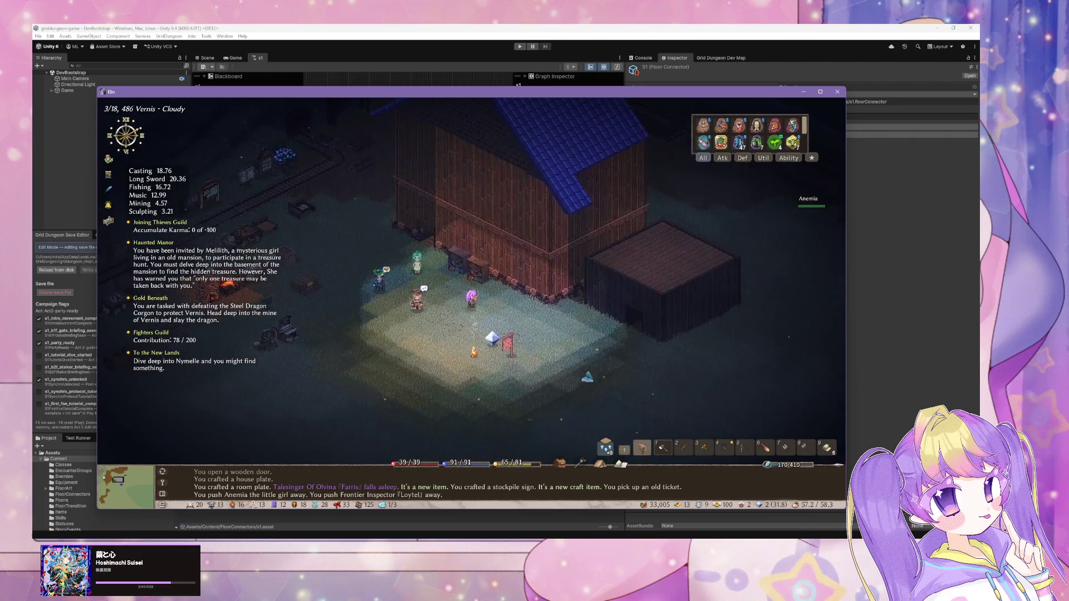
mouse_move(709, 397)
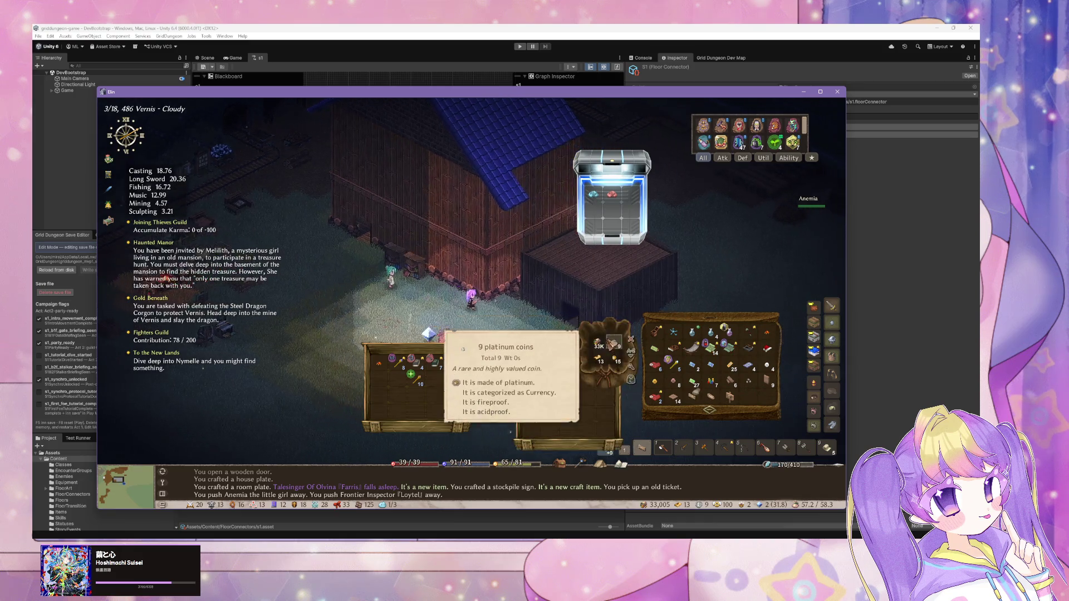
key("Up")
key("Up")
key("Up")
key("Up")
key("Up")
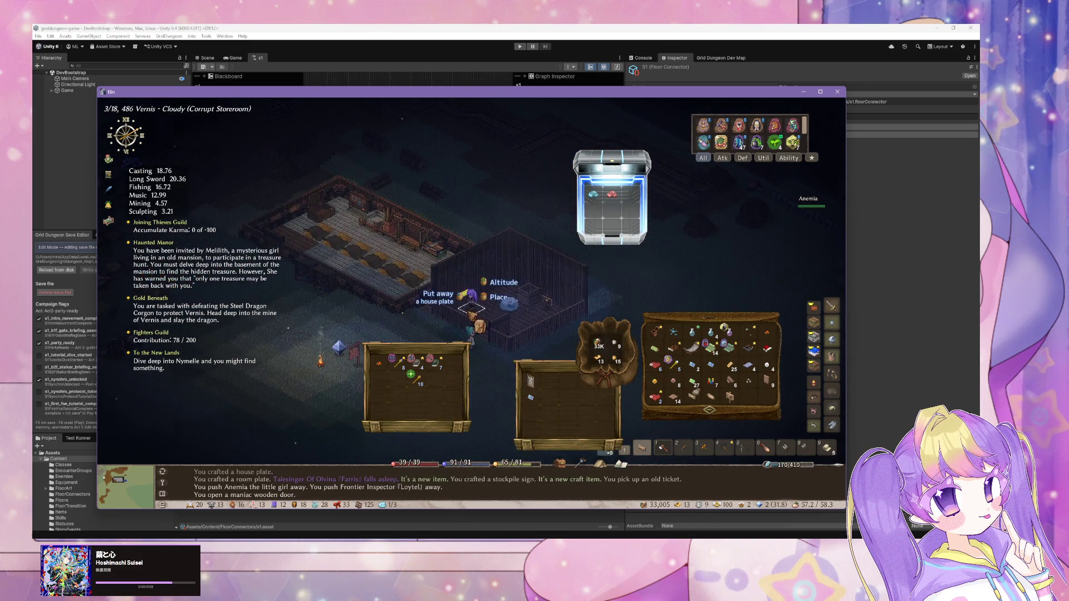
left_click(713, 399)
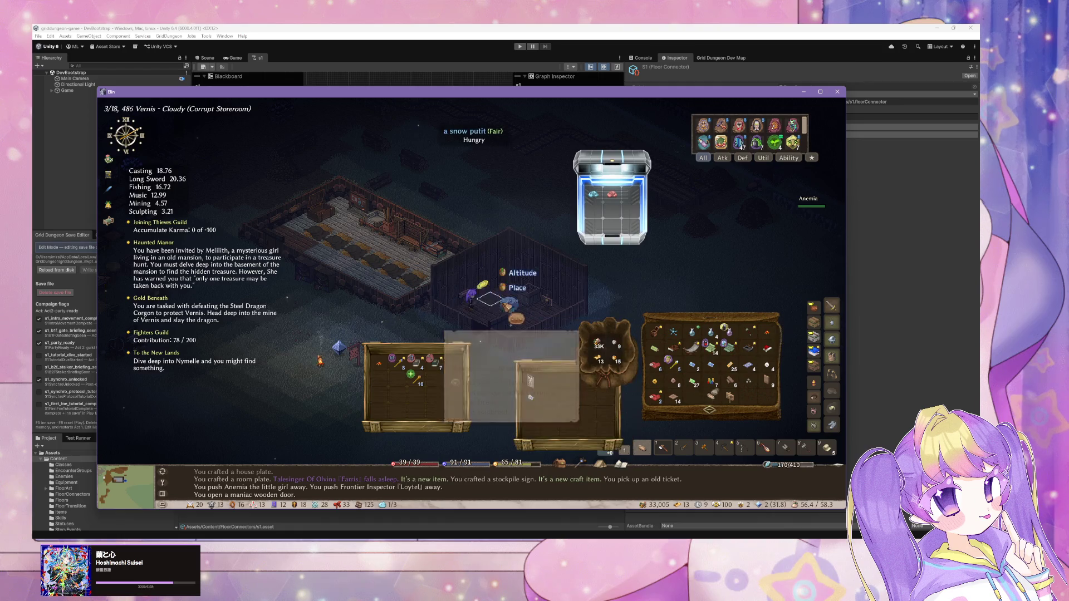
left_click(491, 305)
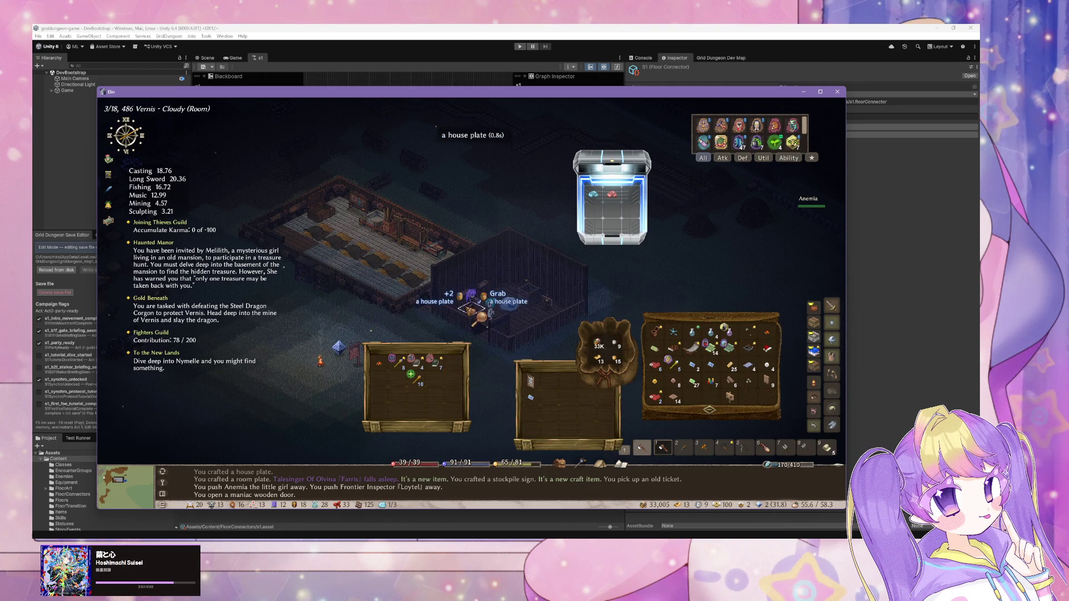
left_click(491, 306)
left_click(219, 215)
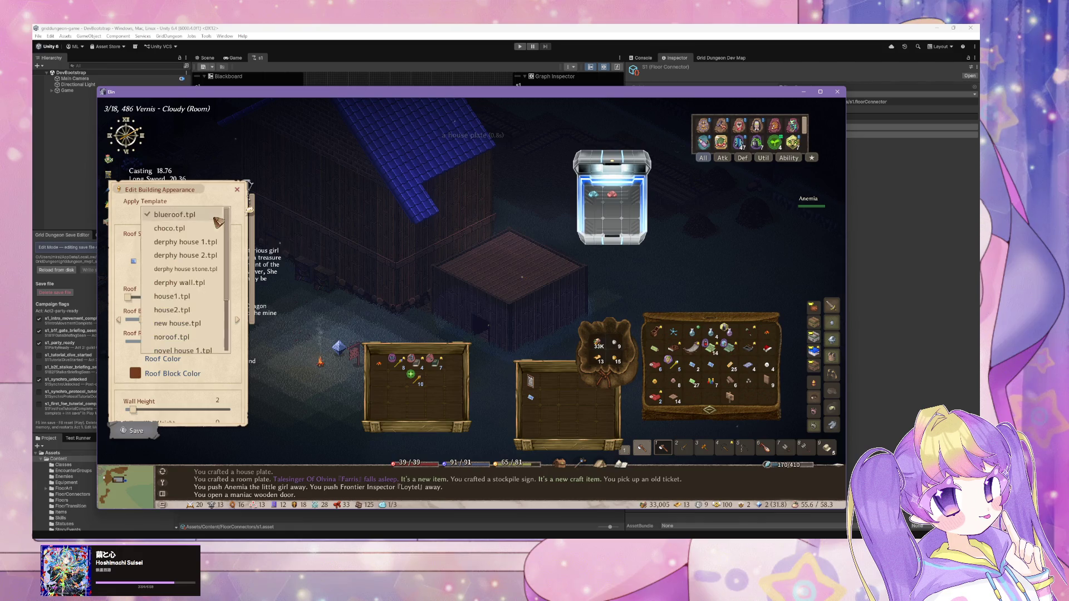
Try choco.tpl, then apply the blueroof.tpl template to the building and reverse the roof orientation.
left_click(229, 211)
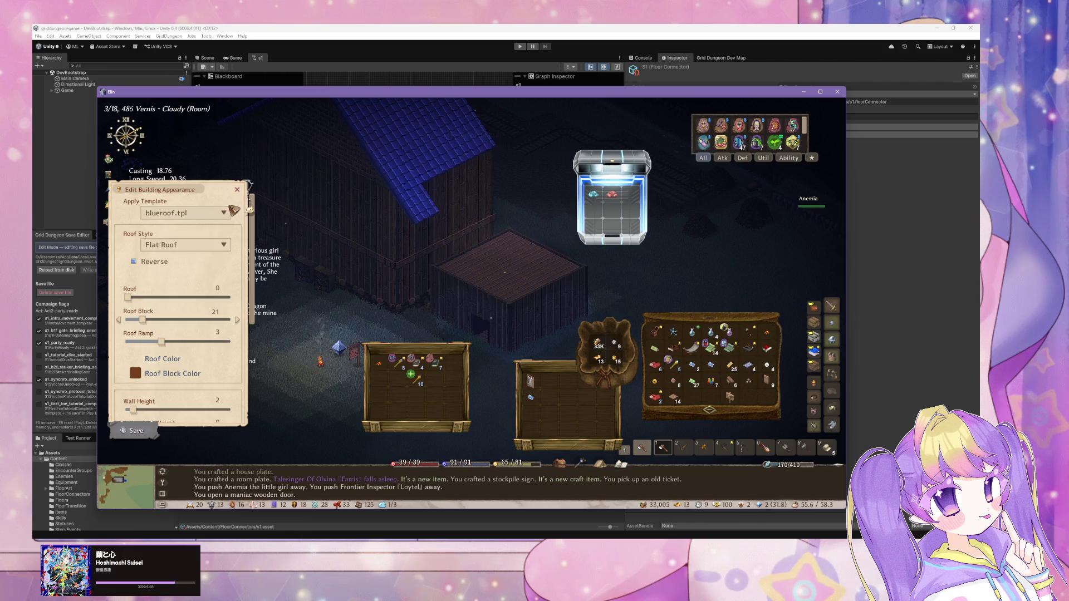
left_click(206, 218)
left_click(210, 220)
left_click(210, 221)
left_click(210, 230)
left_click(212, 214)
left_click(207, 217)
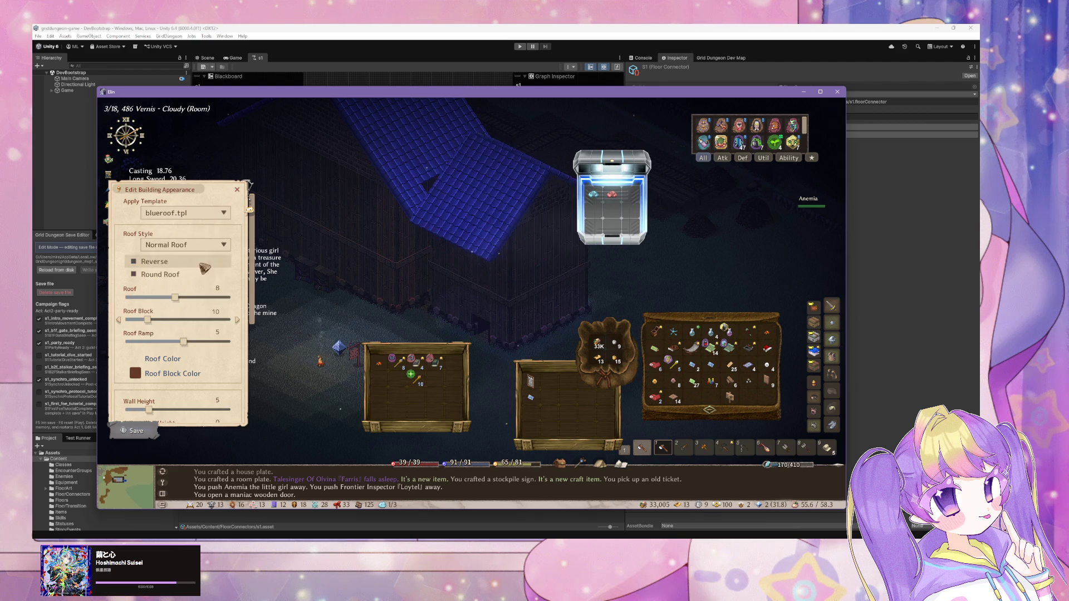
left_click(160, 264)
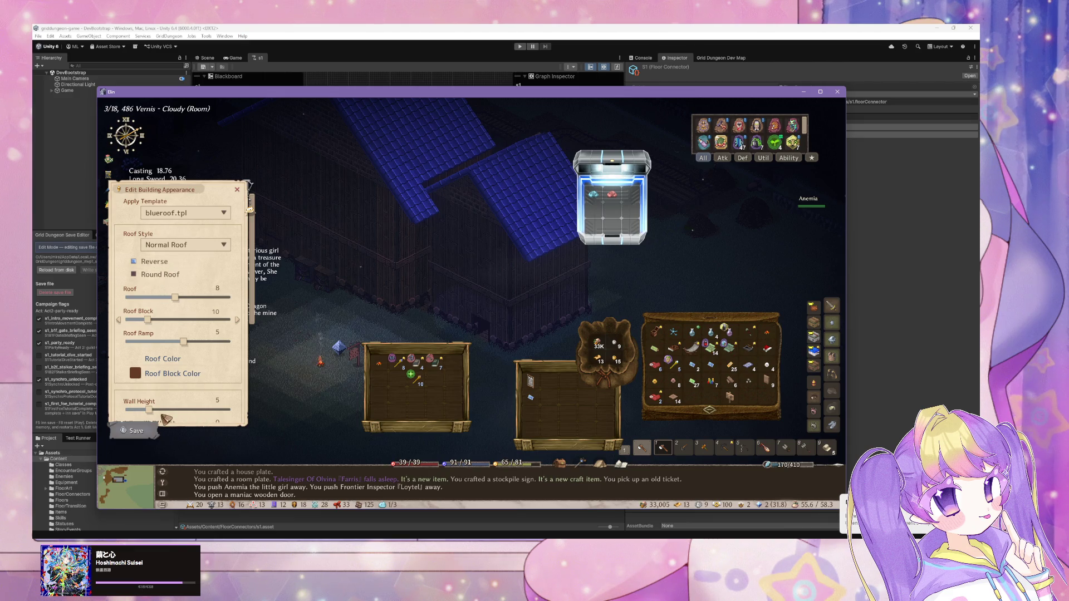
Raise the building's walls to height 6 and finish editing its appearance.
mouse_move(150, 413)
left_mouse_down()
mouse_move(159, 408)
mouse_move(149, 408)
left_mouse_up()
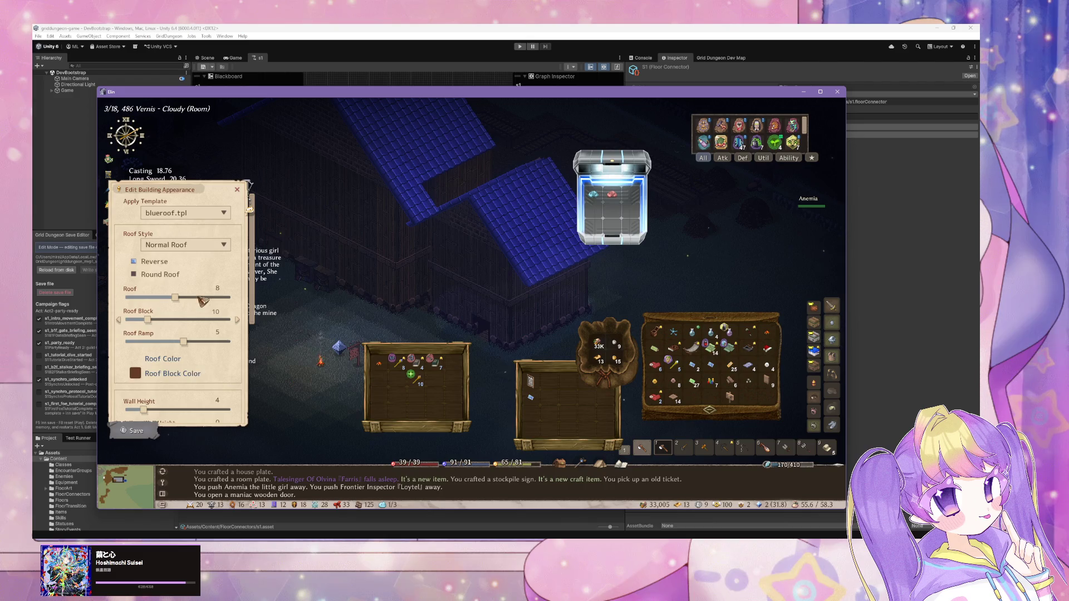
scroll(180, 316, "down", 5)
left_click(238, 190)
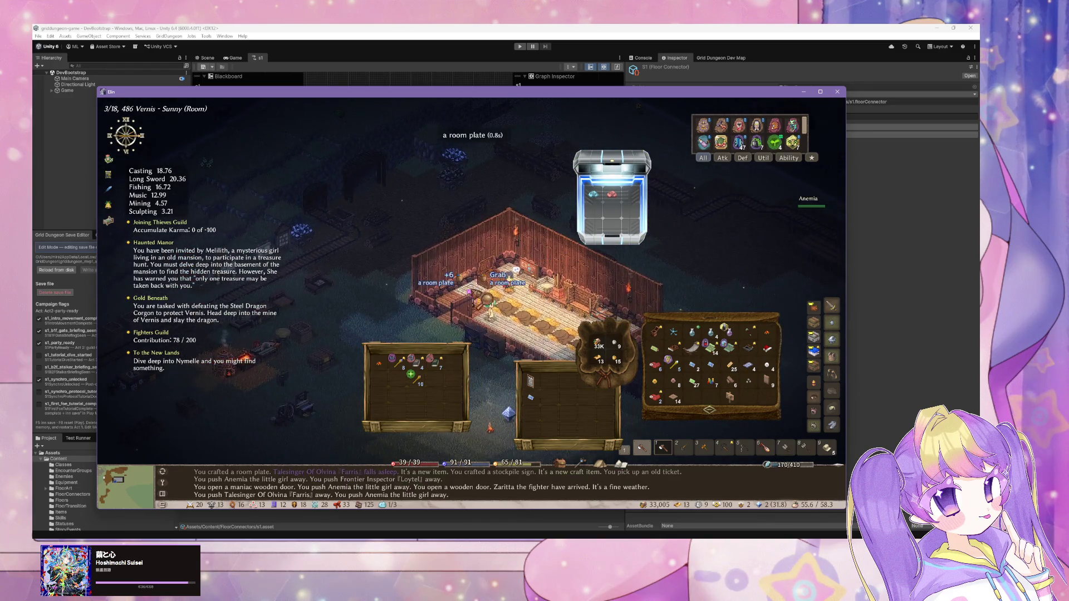
Reopen Edit Building Appearance, lower the wall height to 4, and close it.
right_click(506, 353)
left_click(506, 353)
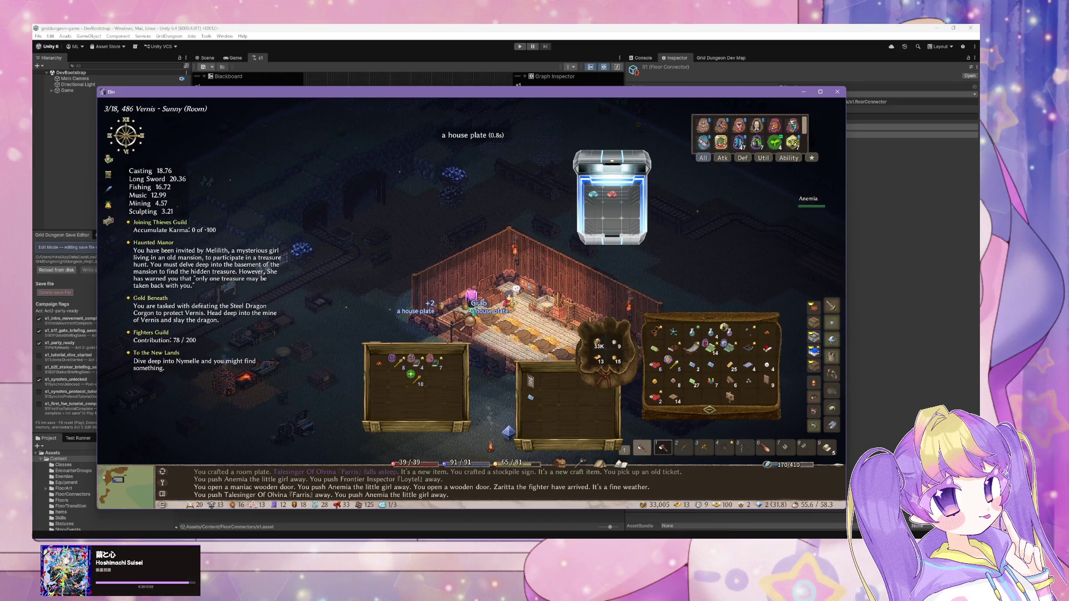
left_click(468, 332)
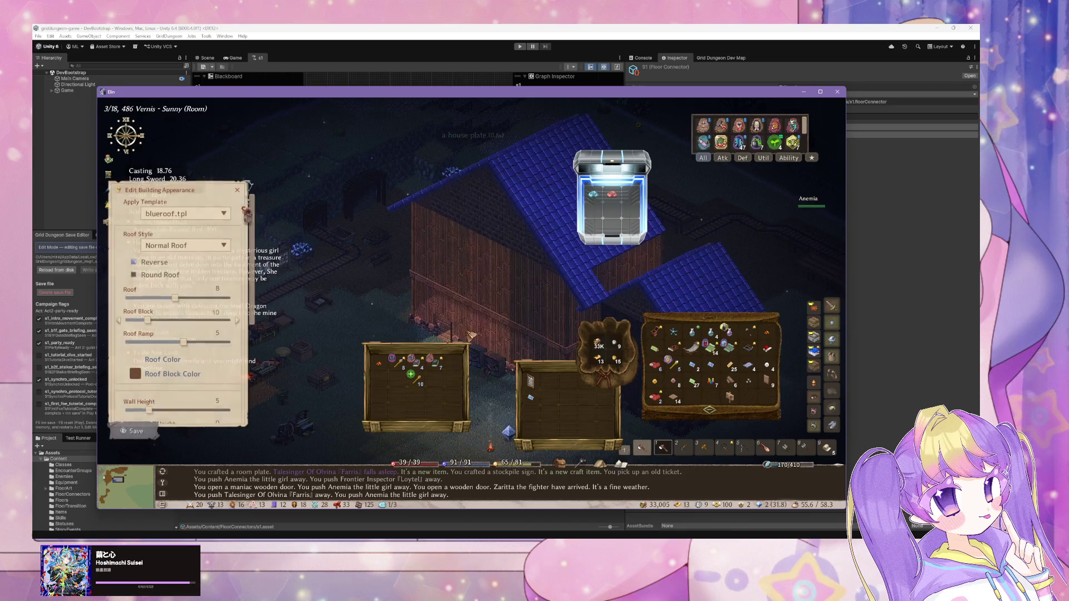
left_click_drag(148, 412, 144, 411)
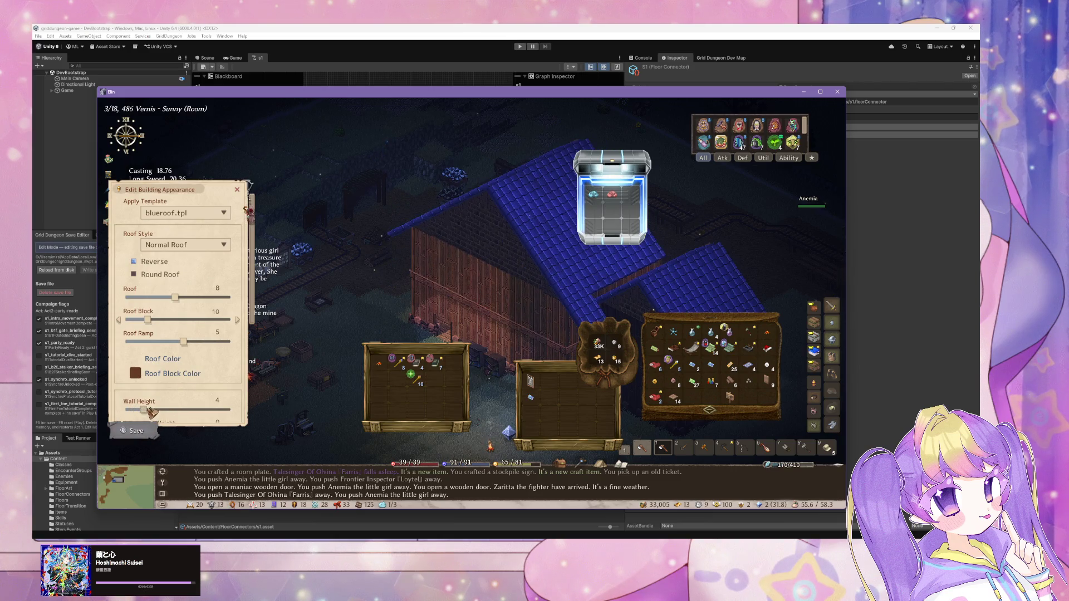
left_click(239, 191)
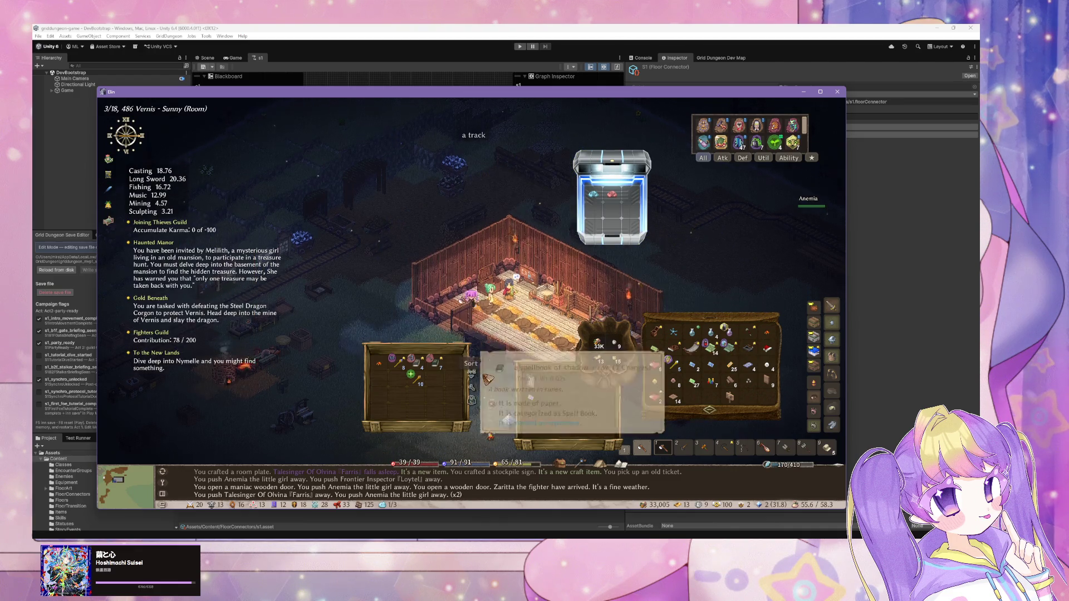
Walk the character through the village up to the workbench.
key("d")
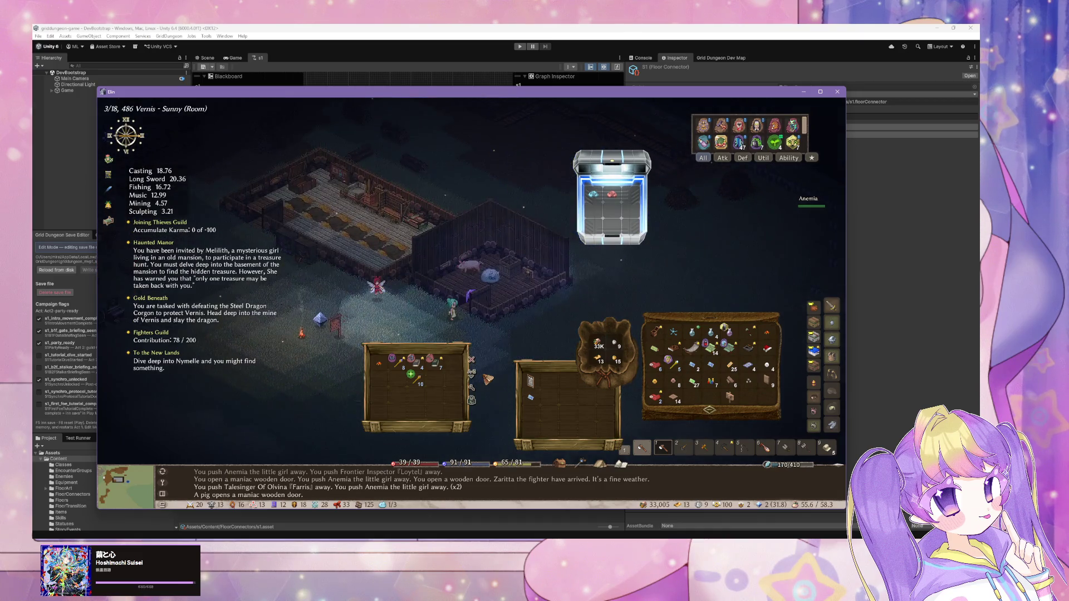
mouse_move(400, 365)
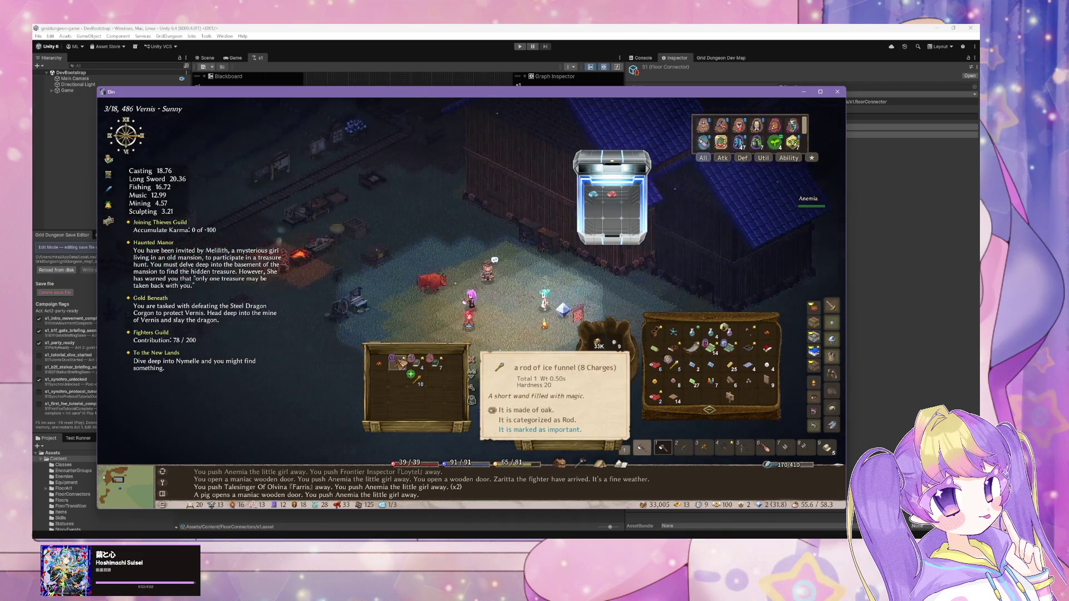
mouse_move(743, 129)
key("Return")
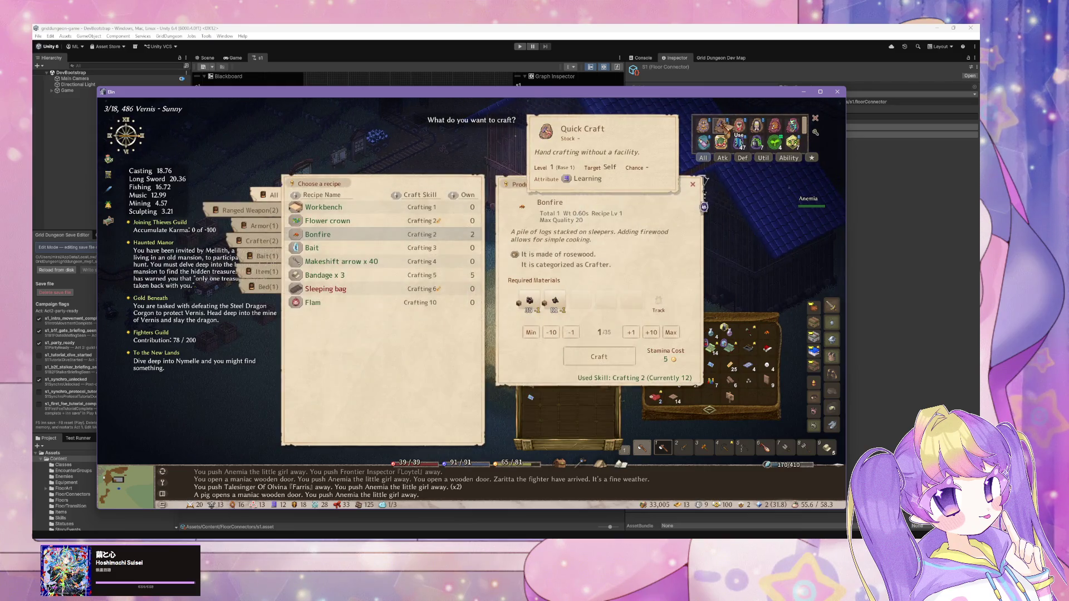
key("Escape")
left_click(507, 257)
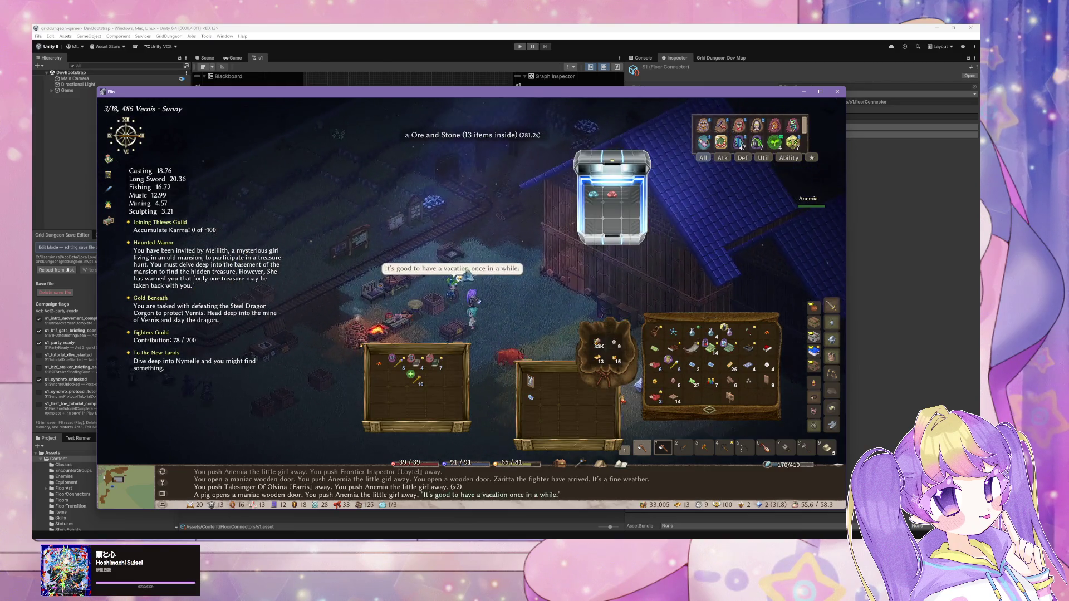
Craft a grass string and a wall torch at the workbench.
left_click(447, 288)
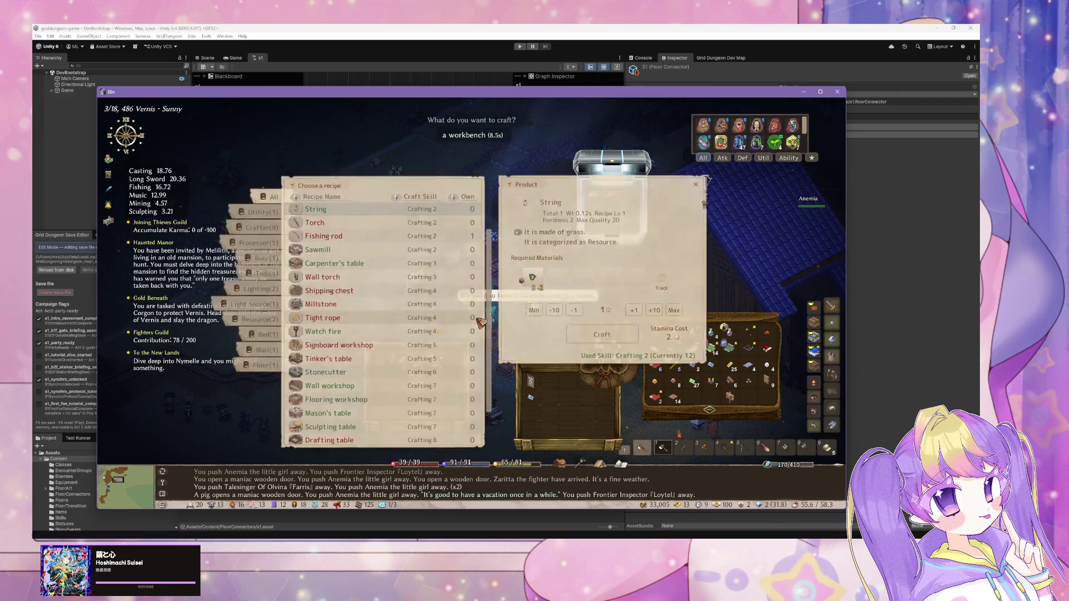
left_click(361, 275)
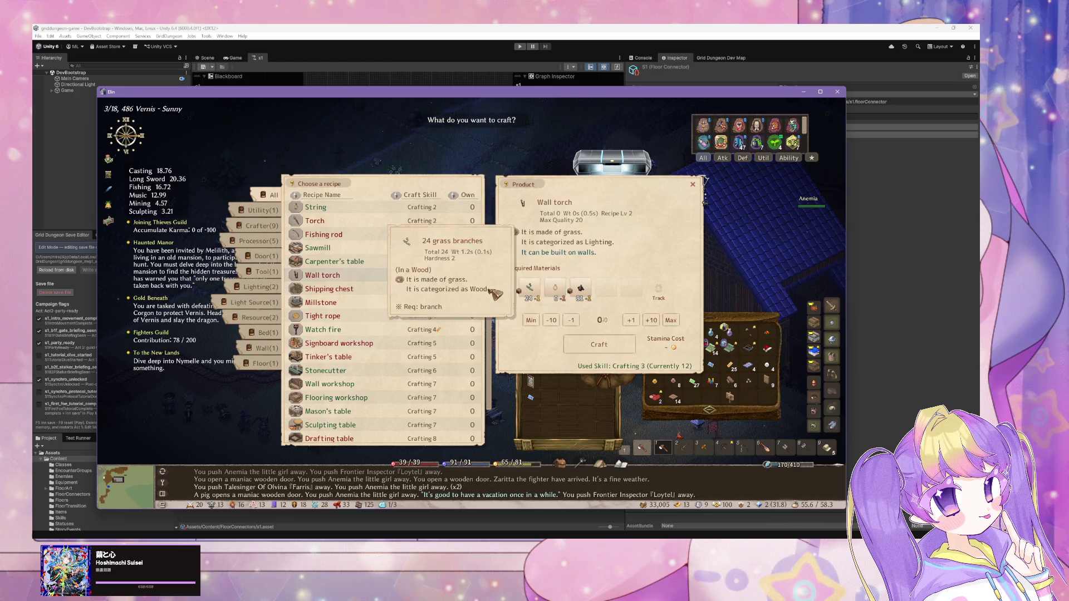
scroll(370, 262, "up", 2)
left_click(574, 332)
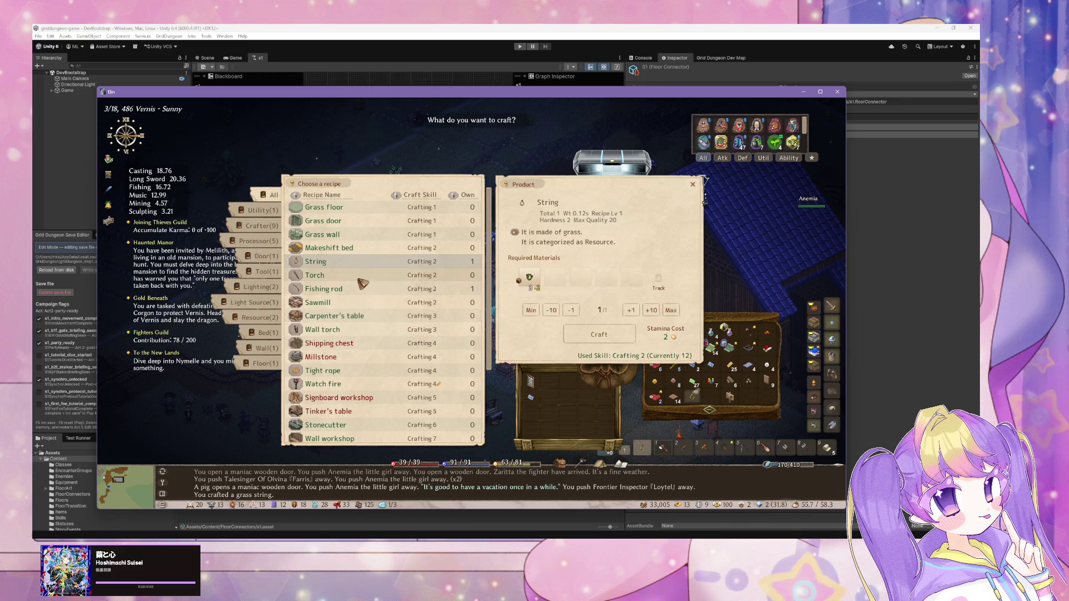
left_click(365, 276)
left_click(599, 347)
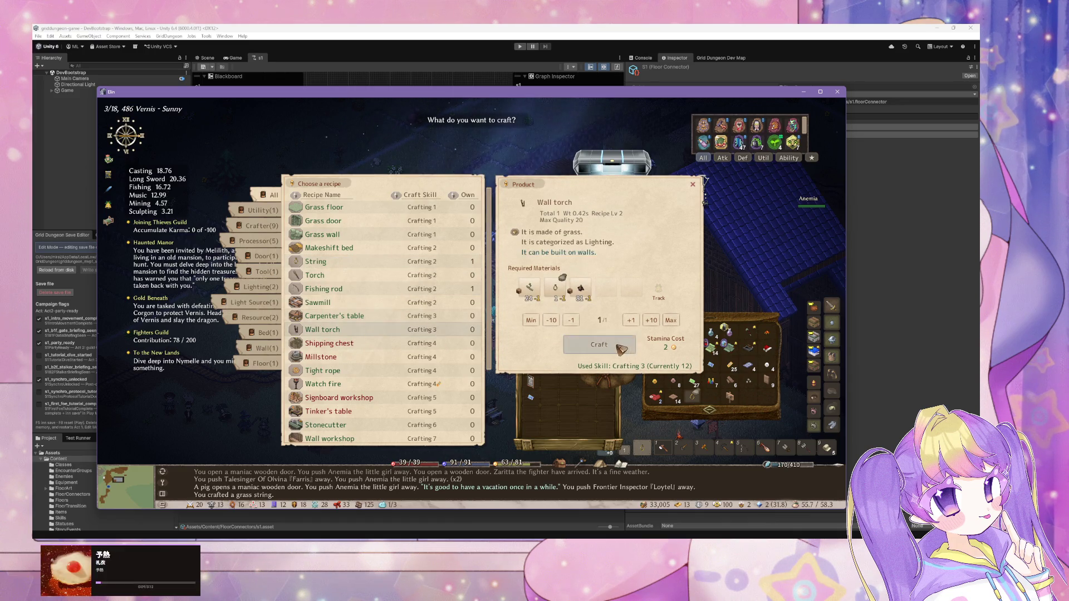
Equip the pickaxe, walk out of the room, and open the quest board's Recruit list.
mouse_move(507, 239)
left_mouse_down()
mouse_move(692, 310)
mouse_move(478, 294)
left_mouse_up()
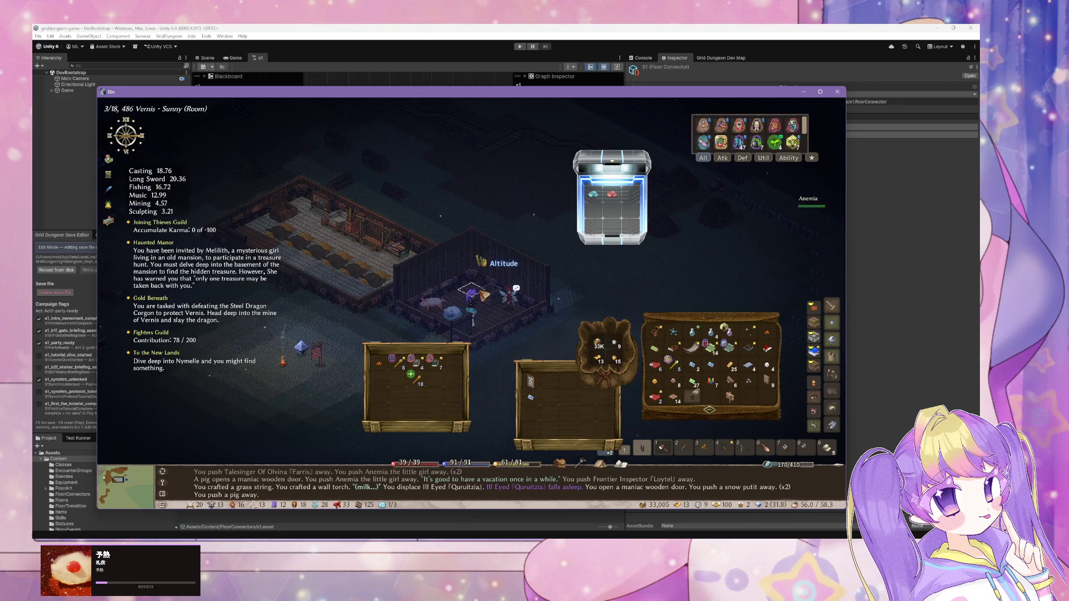
key("1")
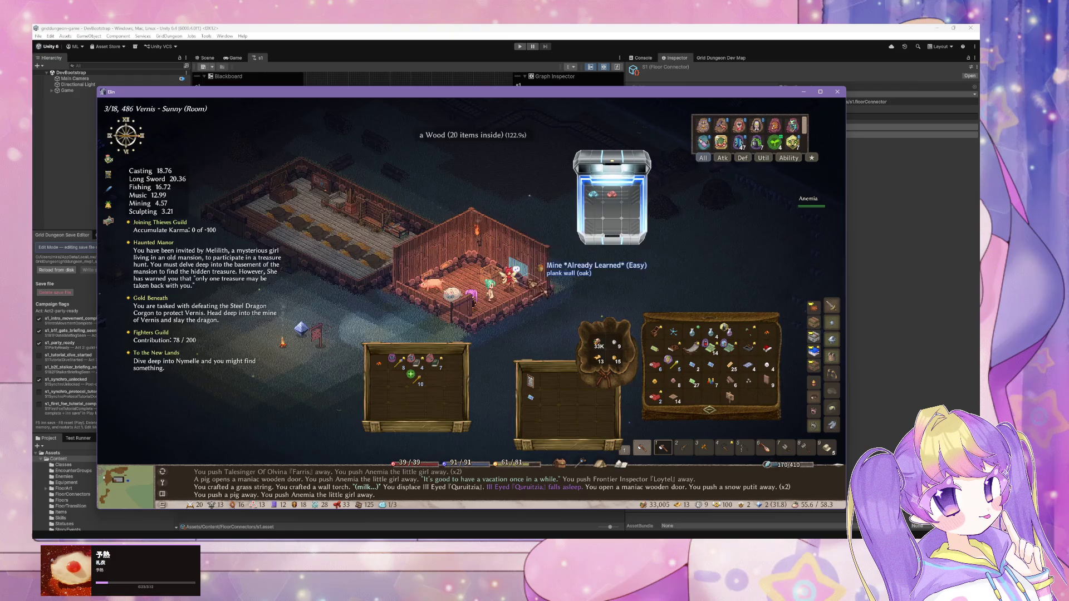
key("a")
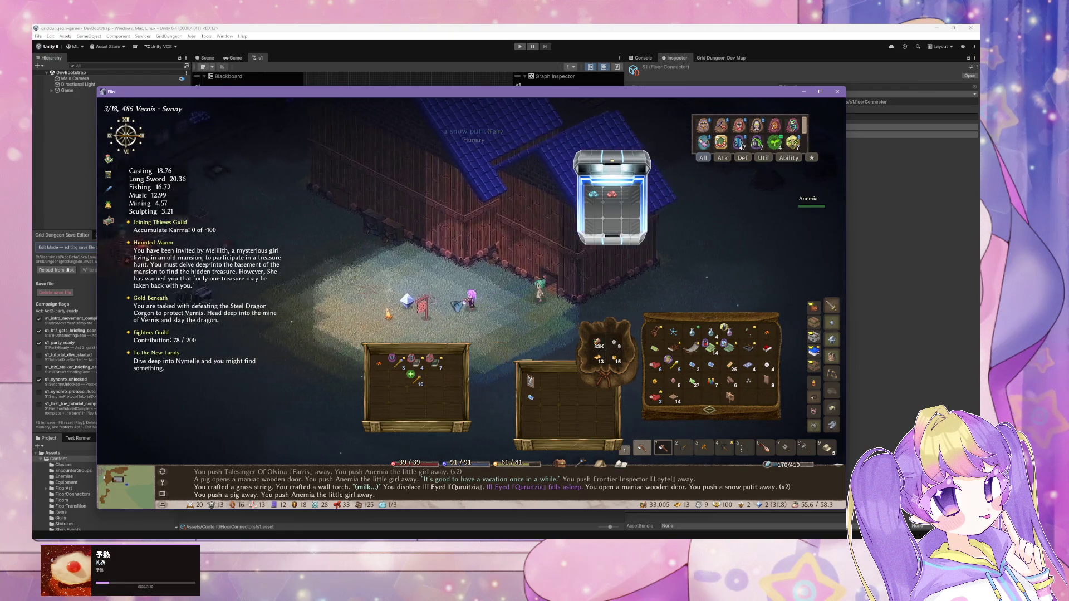
key("a")
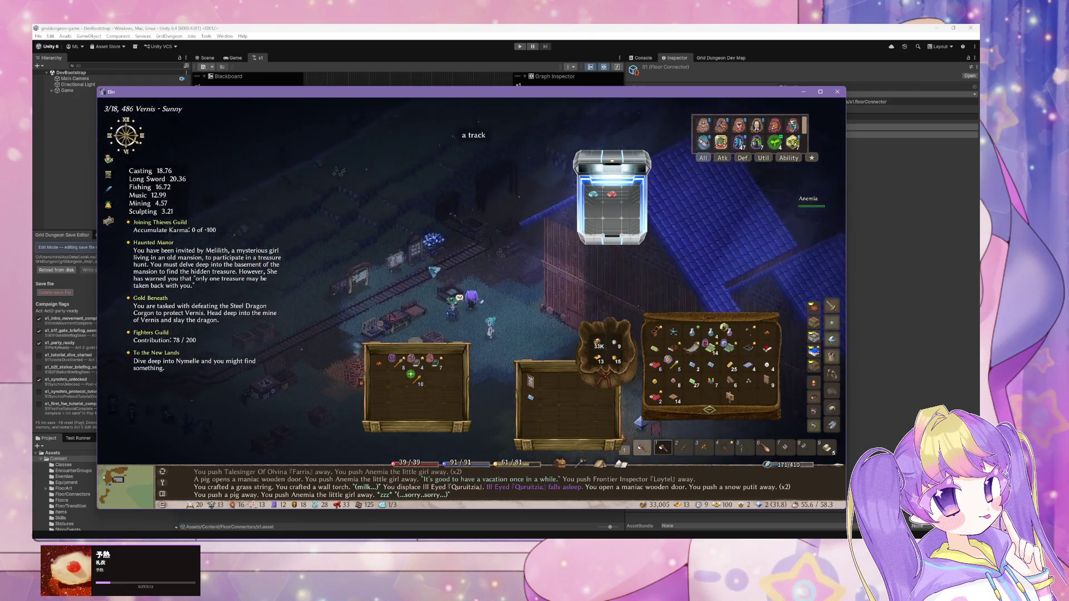
left_click(397, 257)
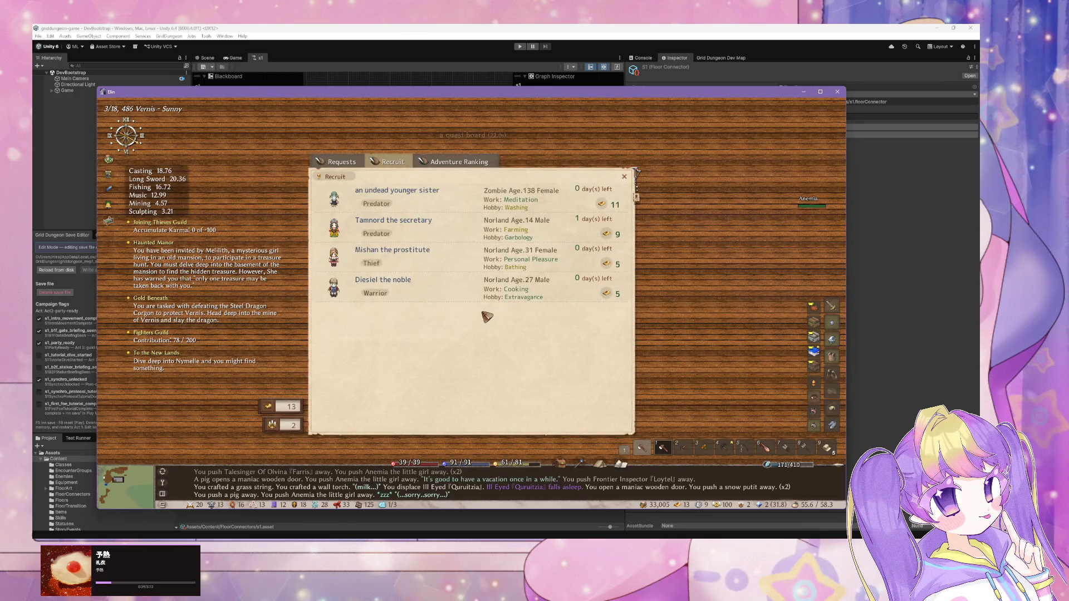
Close the recruit list and review the resident list and the home board's town policies.
right_click(487, 317)
left_click(611, 184)
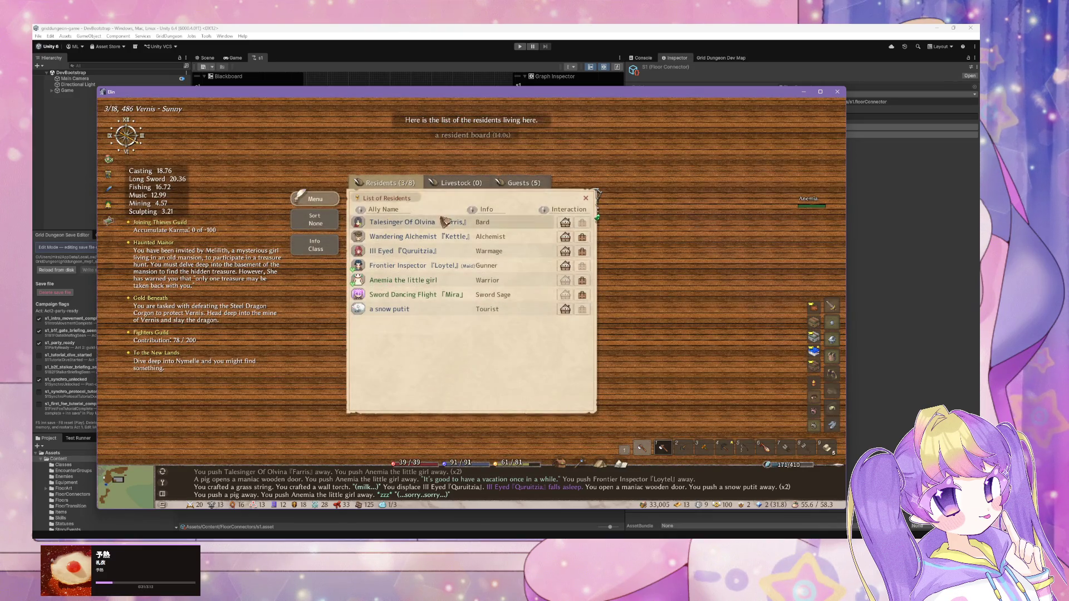
mouse_move(586, 271)
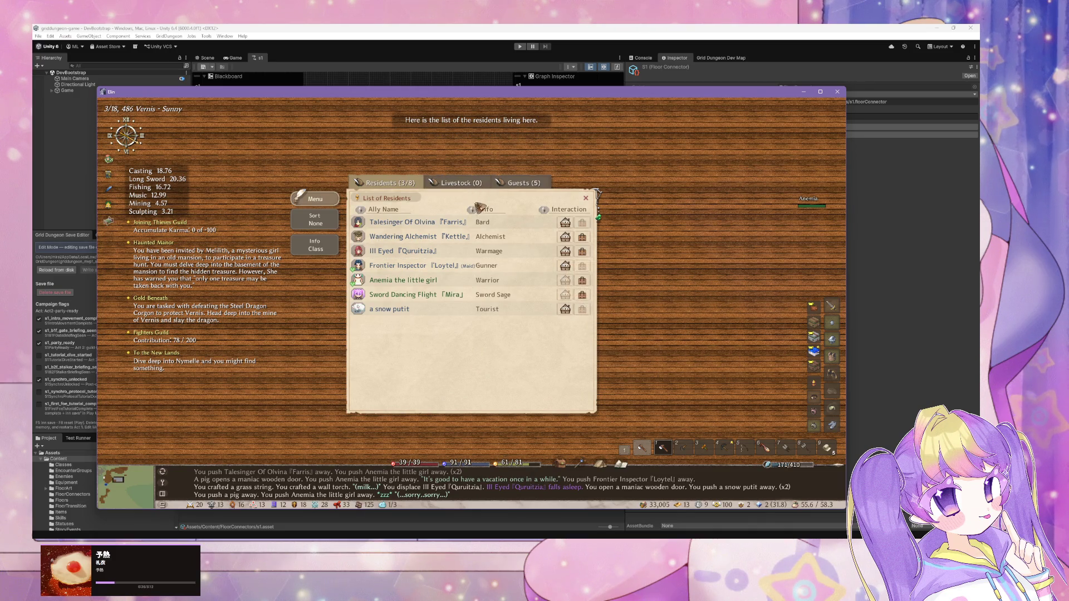
right_click(592, 229)
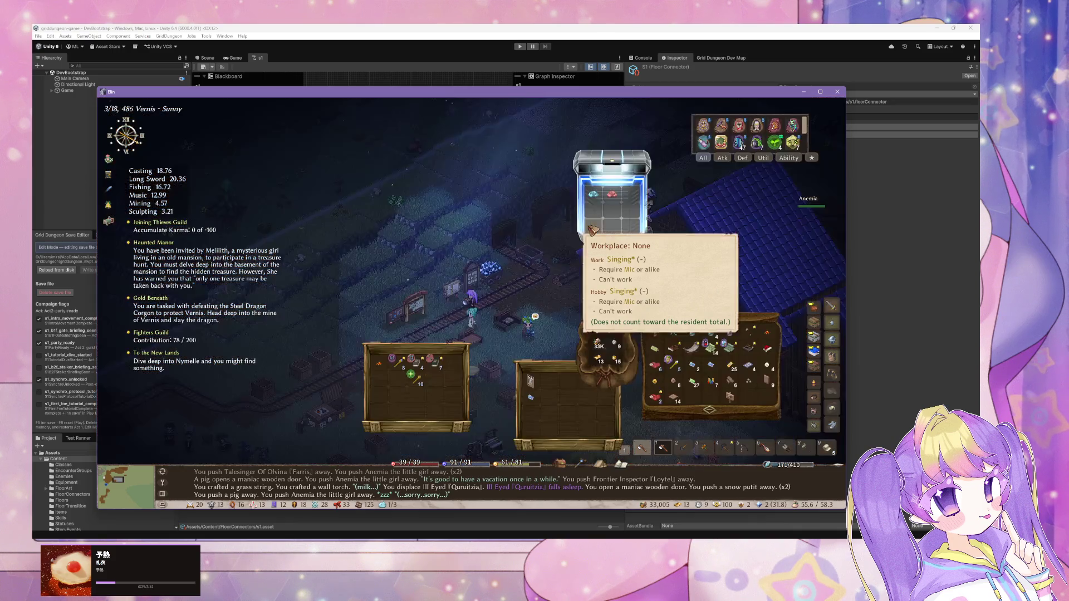
left_click(462, 324)
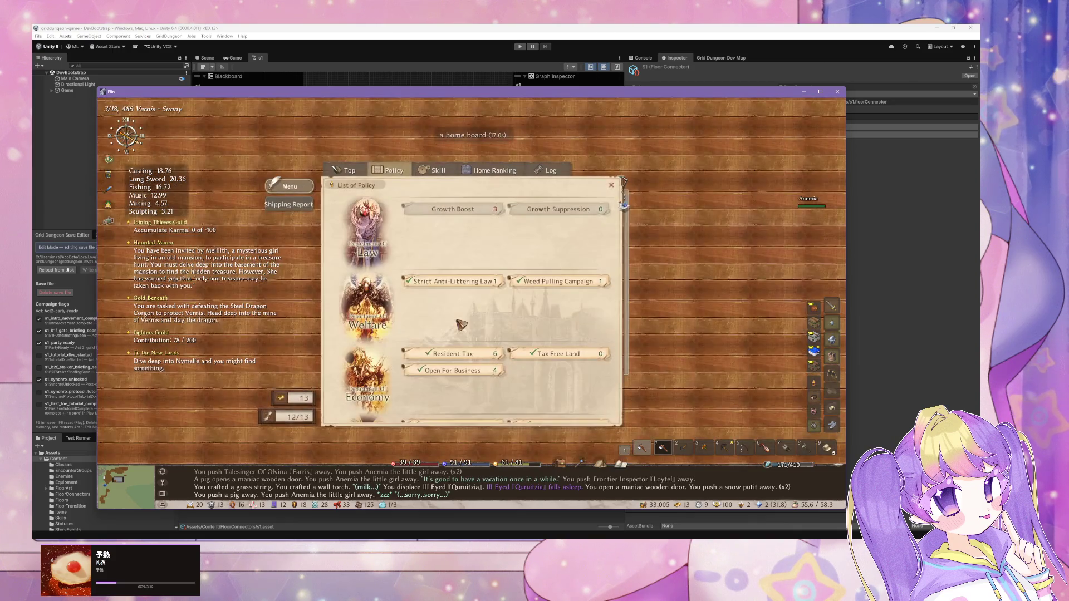
right_click(511, 276)
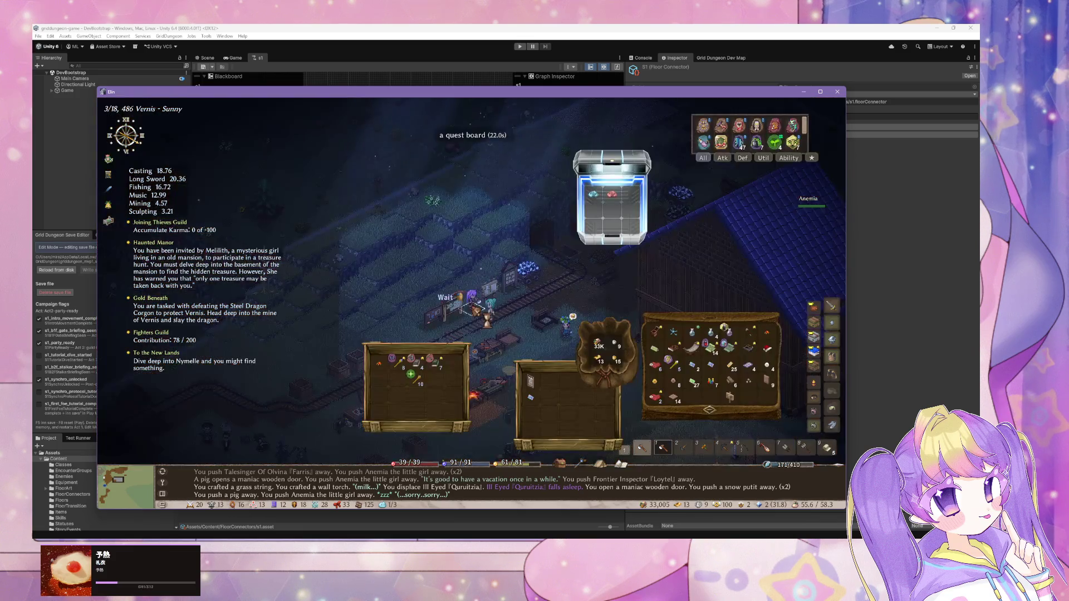
Walk along the rail track to the town edge and leave Vernis for the Meadow map.
left_click(456, 304)
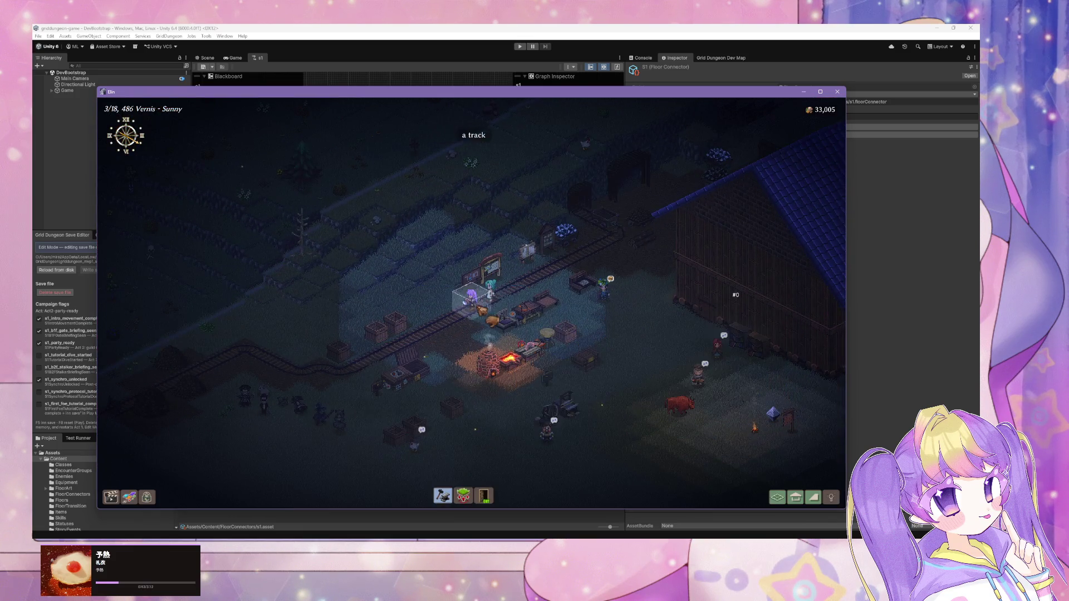
mouse_move(479, 330)
left_mouse_down()
mouse_move(490, 313)
mouse_move(477, 310)
left_mouse_up()
key("alt+Tab")
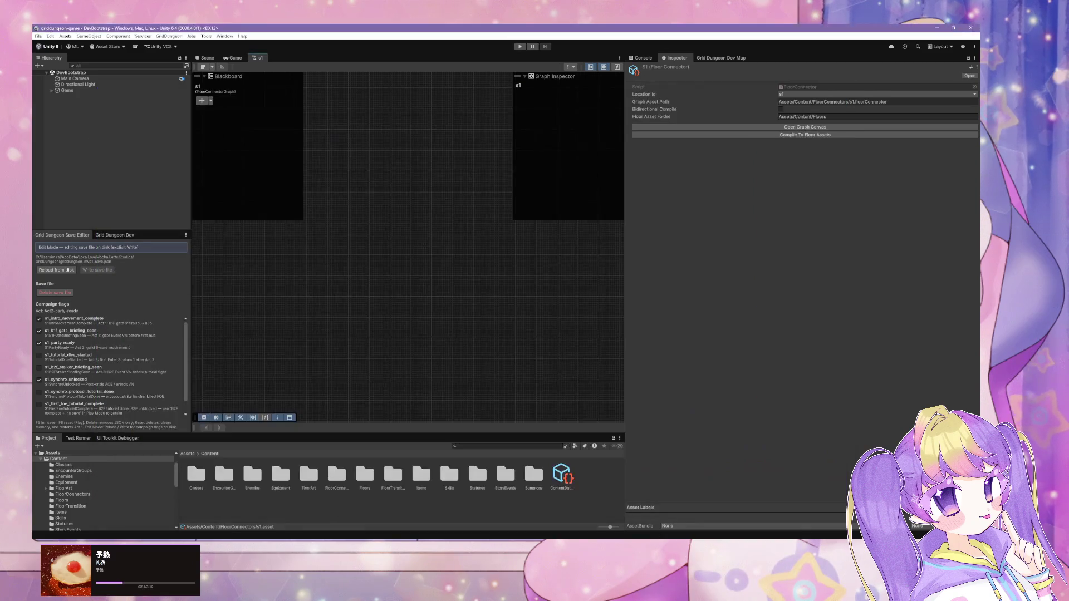
Open the Test Runner, enlarge its panel, and run all editor tests.
left_click(83, 440)
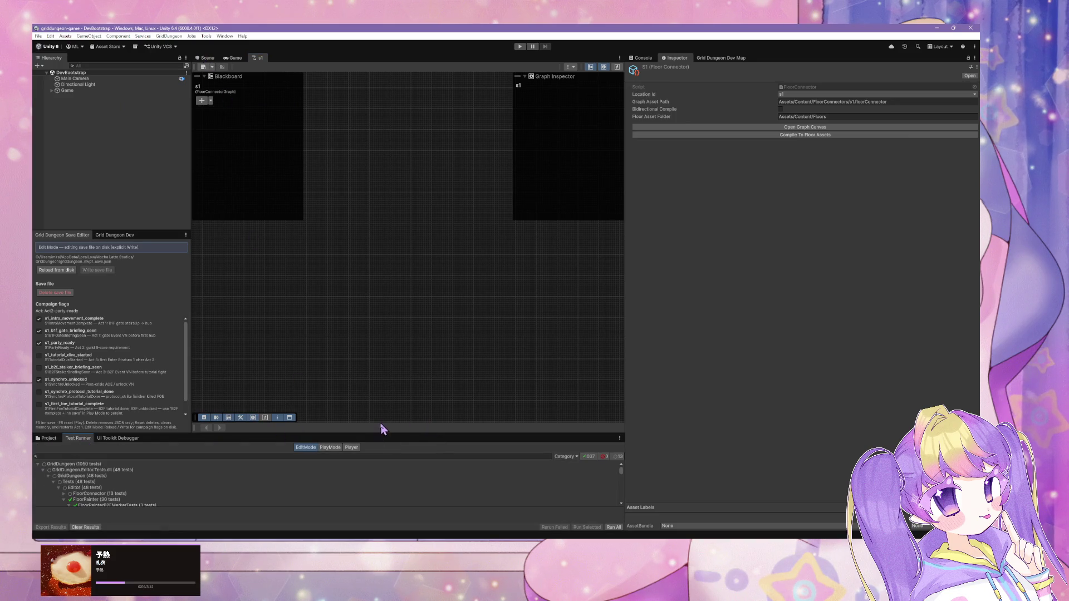
left_click_drag(382, 435, 383, 329)
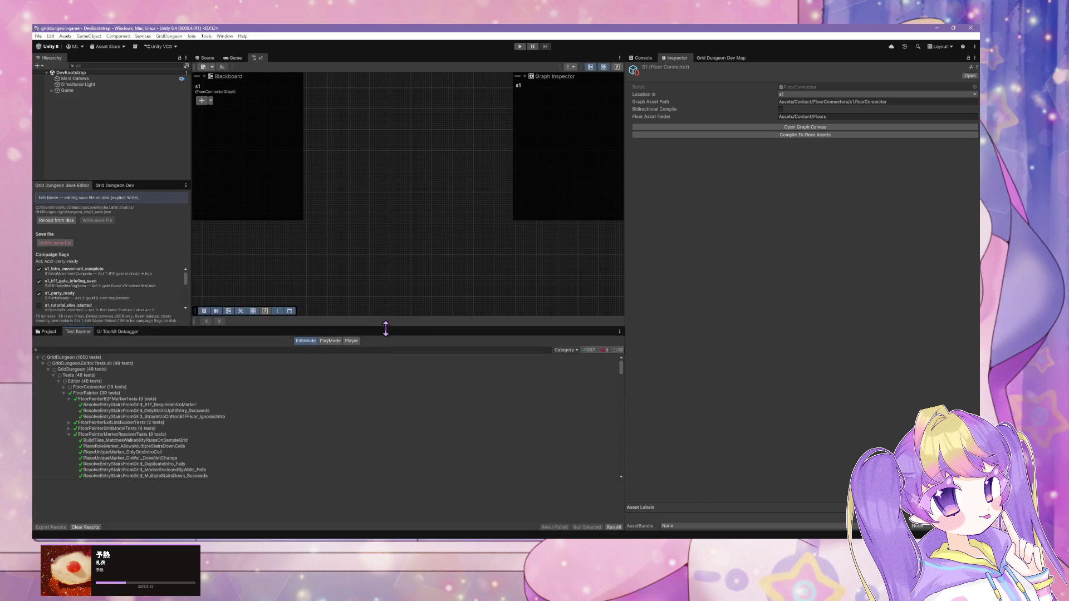
left_click(614, 528)
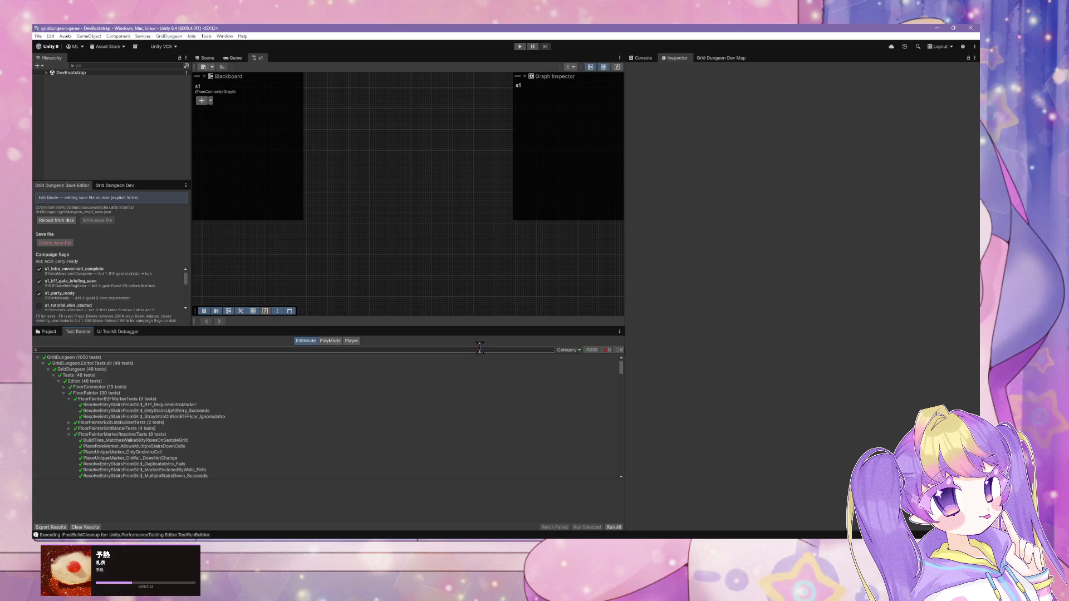
Shrink the test panel to give the graph more room and bring the Cursor agent window forward.
left_click_drag(491, 329, 490, 398)
right_click(362, 266)
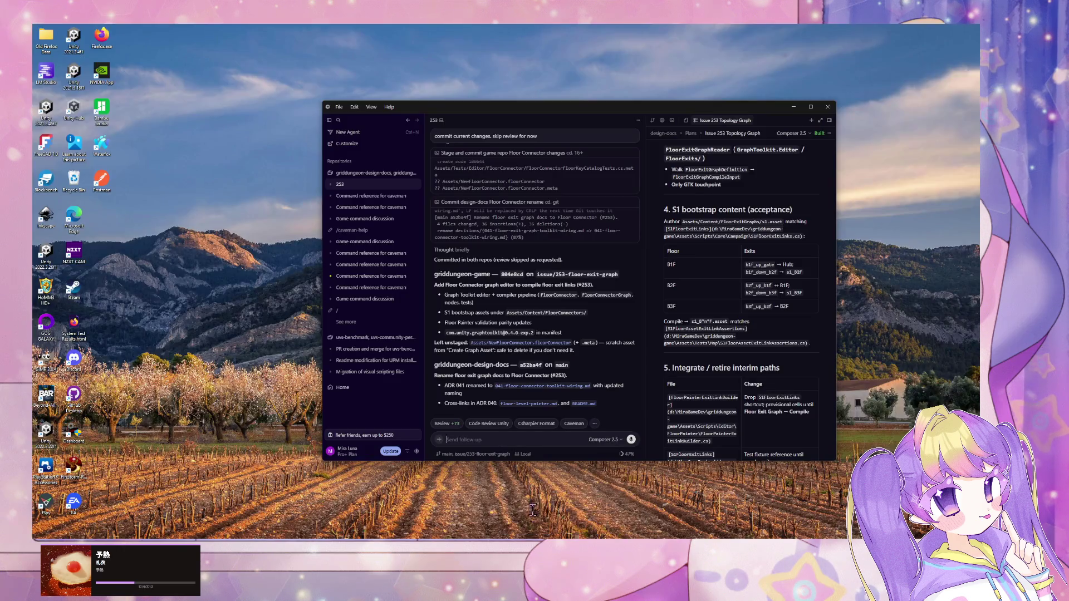
left_click(532, 510)
scroll(557, 333, "up", 5)
Scroll back to the Practical alternatives table and select the Companion panel row's description.
scroll(557, 337, "up", 10)
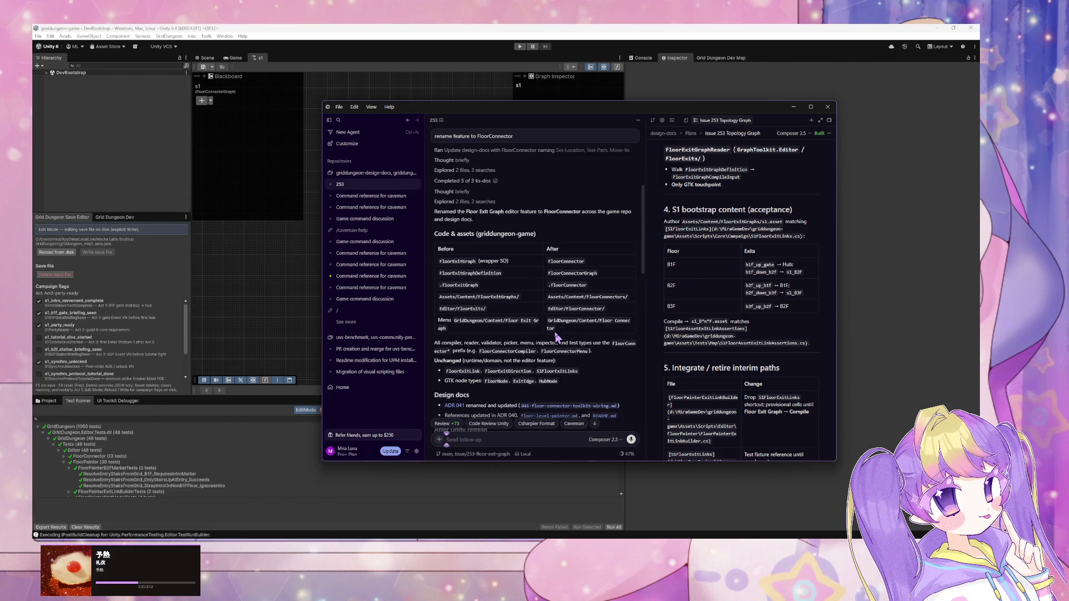
scroll(556, 337, "up", 5)
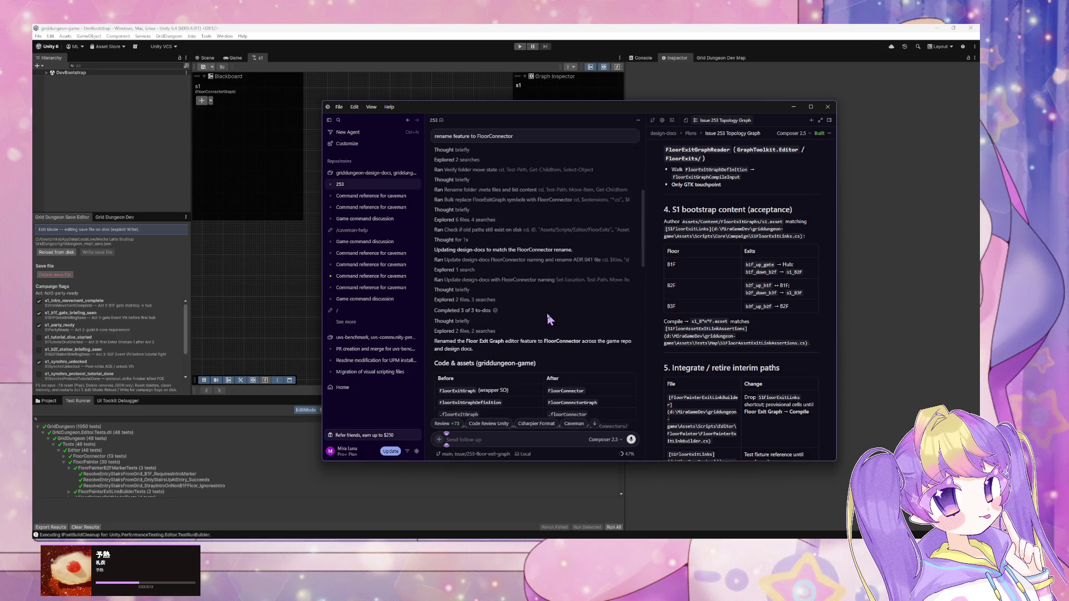
scroll(547, 313, "up", 10)
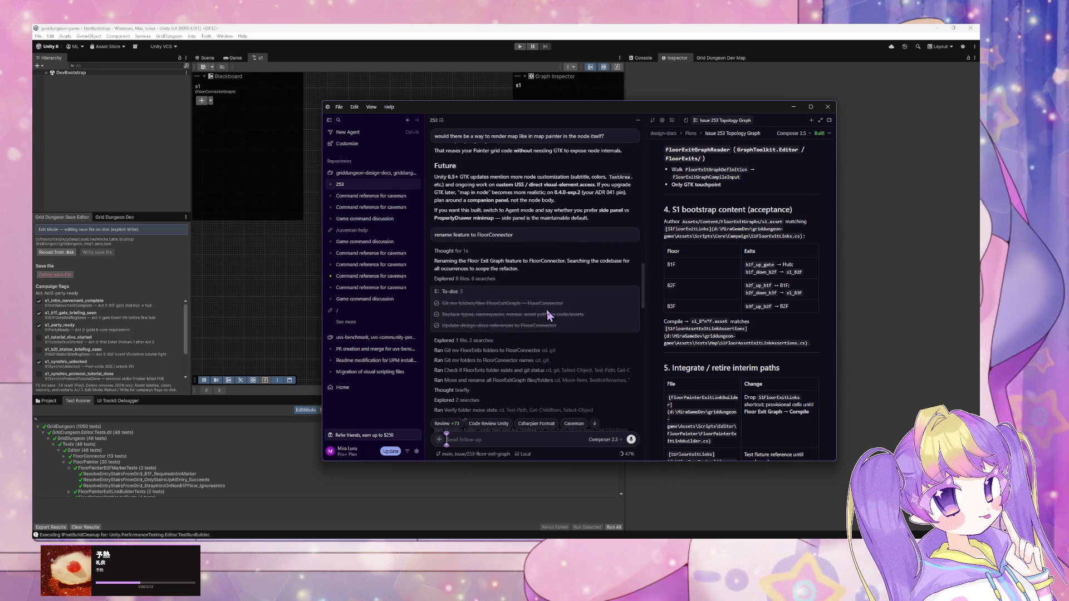
scroll(547, 314, "up", 5)
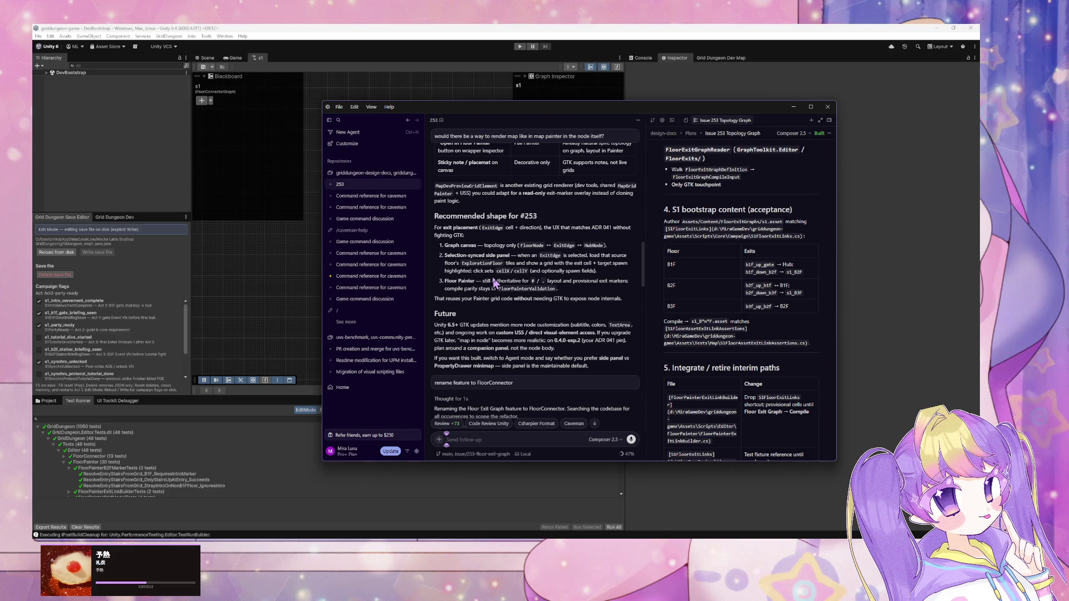
scroll(494, 282, "up", 6)
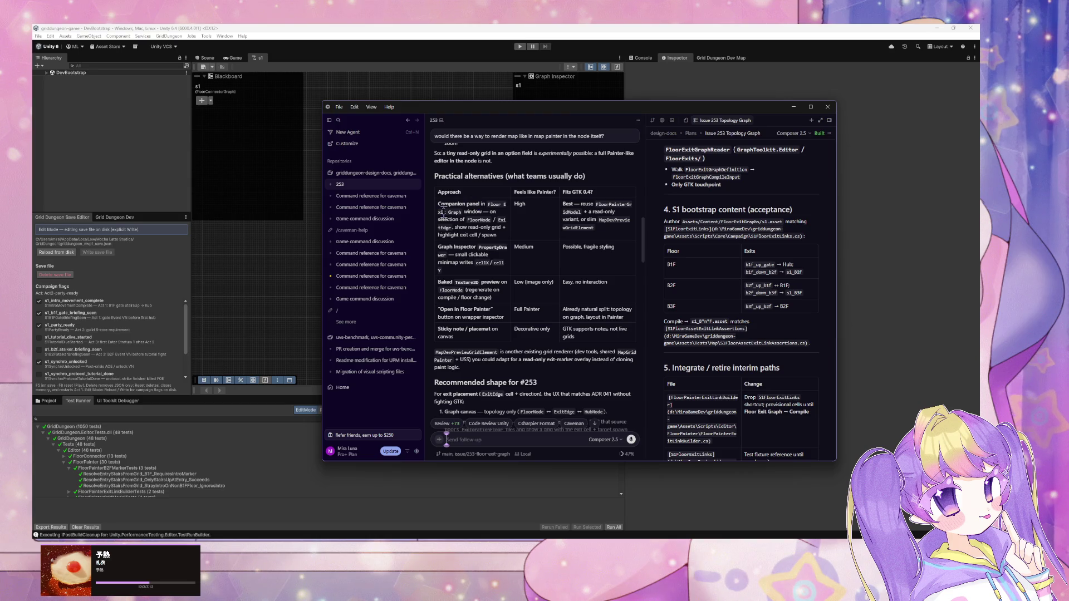
mouse_move(498, 235)
left_mouse_down()
mouse_move(434, 216)
mouse_move(439, 205)
left_mouse_up()
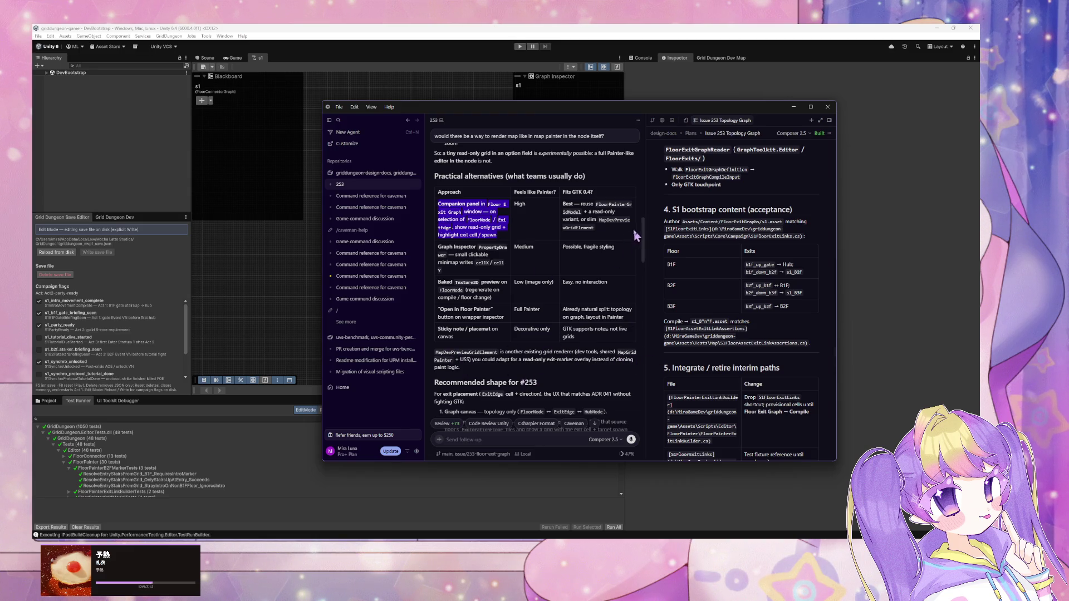
Ask the agent to implement a Companion panel in the Floor Exit Graph window for selected FloorNode/ExitEdge nodes.
left_click(595, 423)
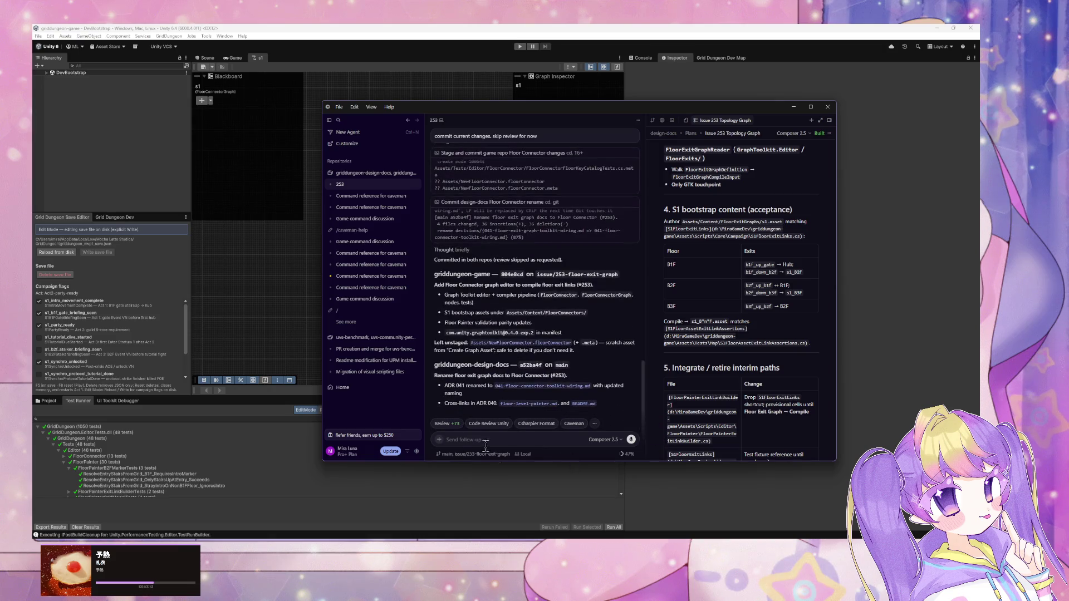
type("implement Companion panel in Floor Exit Graph window — on selection of FloorNode / ExitEdge, show read-only grid + highlight exit cell / spawn")
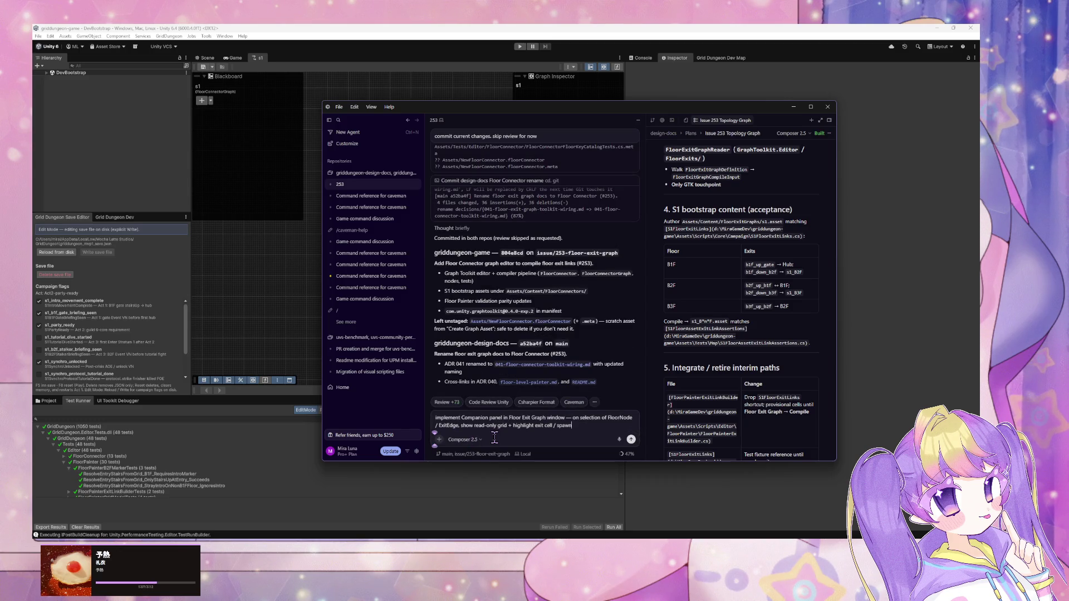
key("Return")
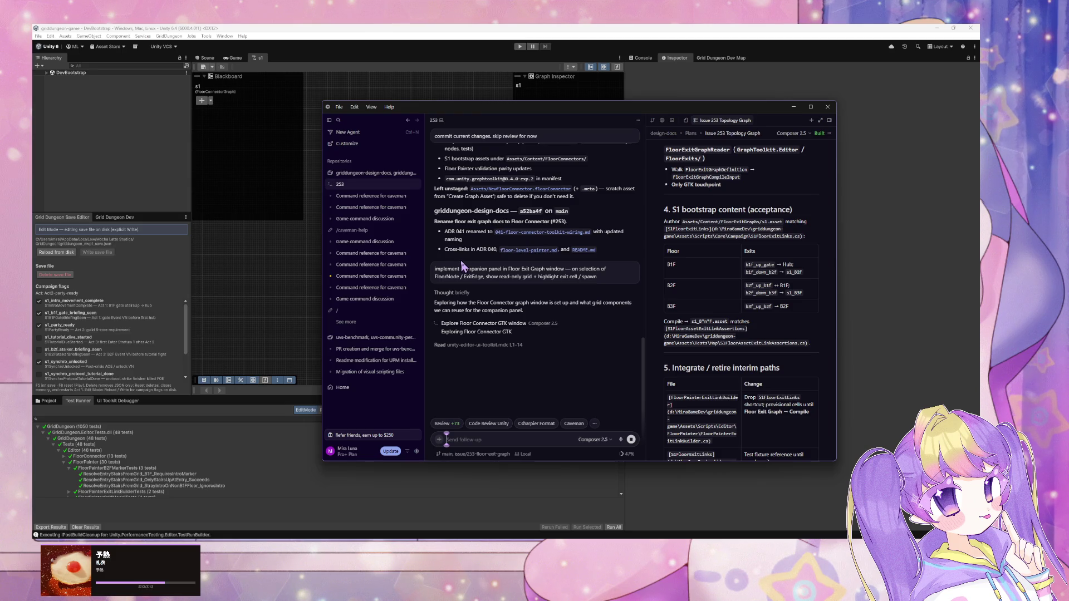
left_click(477, 324)
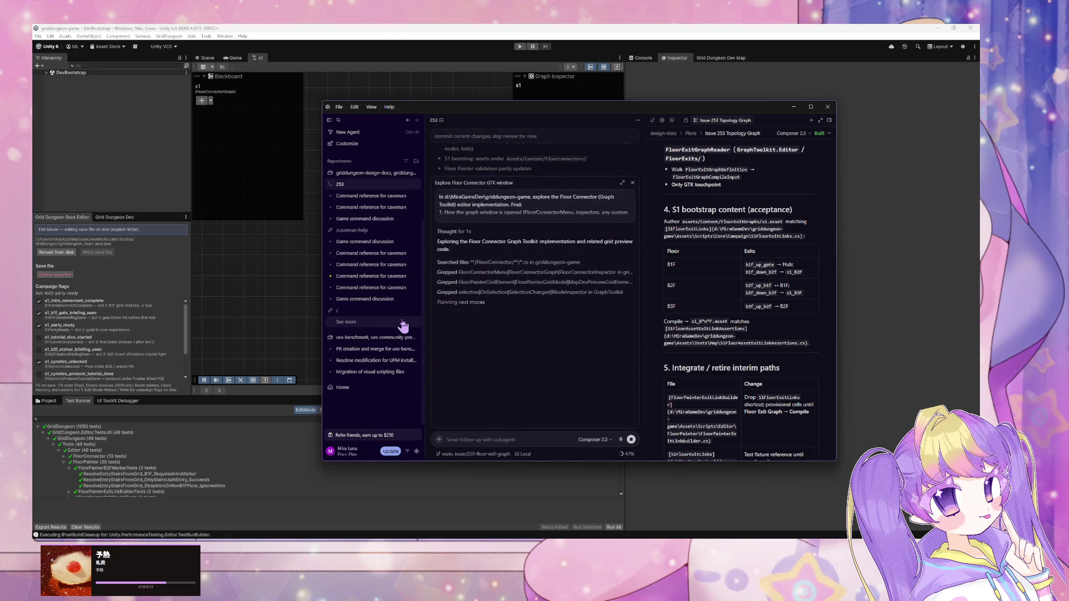
Reopen the Explore Floor Connector GTK window subagent entry to follow its code exploration.
left_click(632, 184)
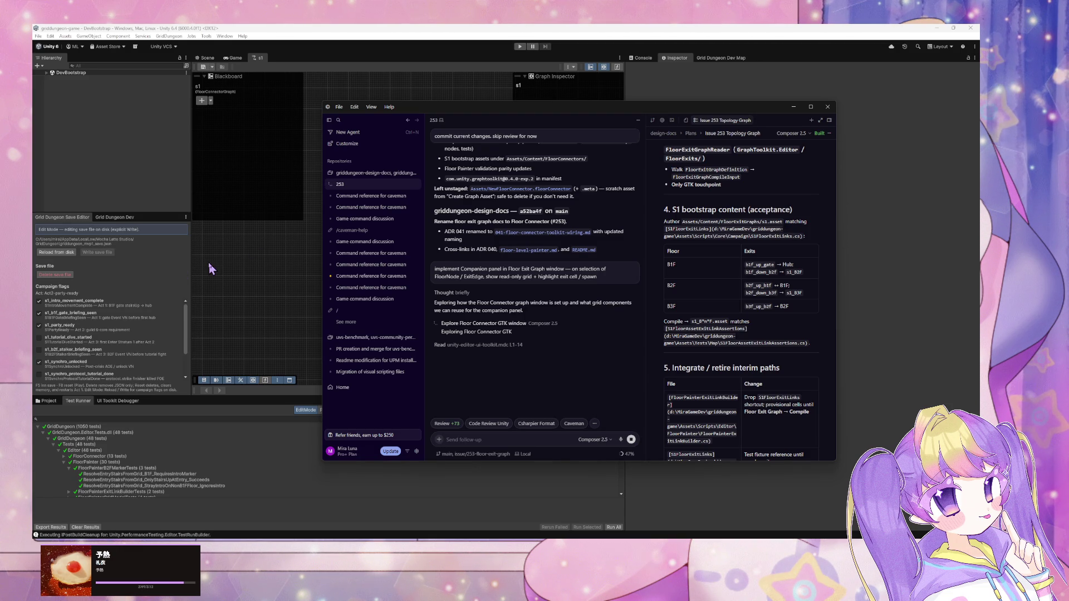
left_click(415, 301)
scroll(701, 343, "up", 5)
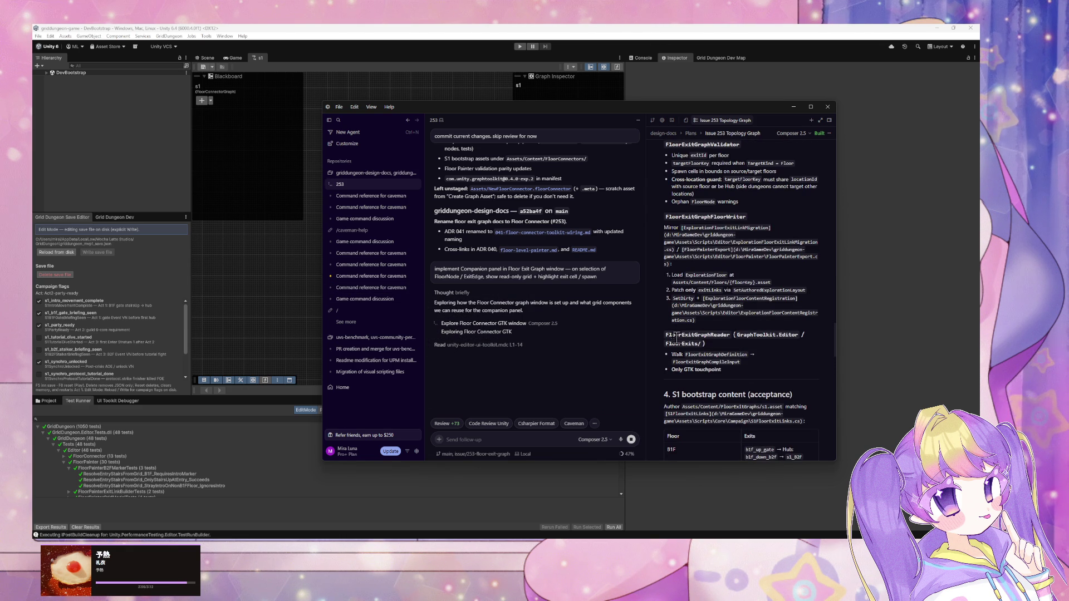
left_click(485, 325)
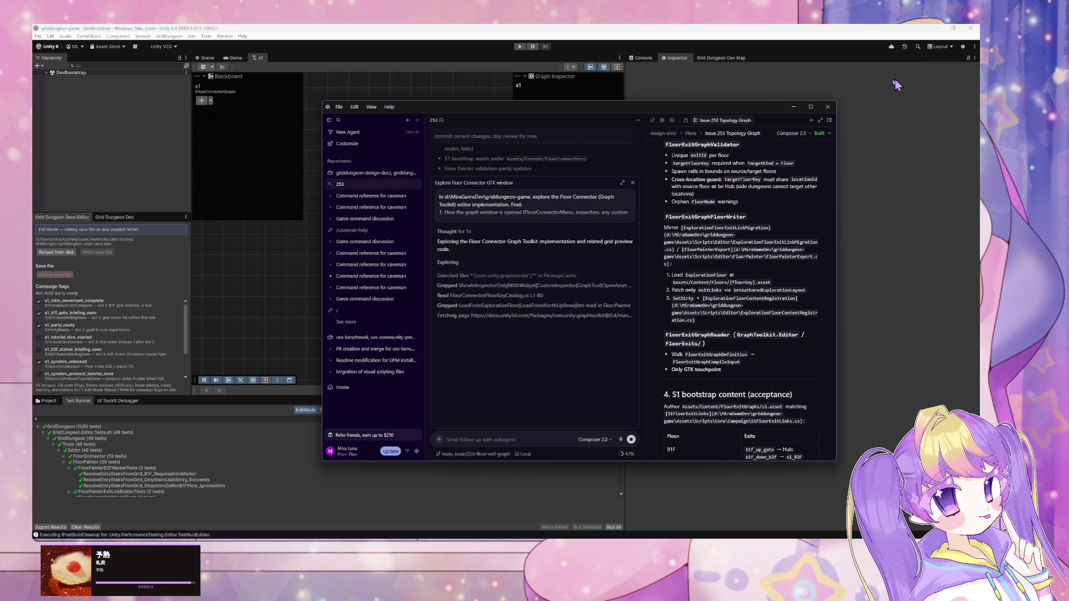
Back in Unity, add a FloorNode to the s1 graph and set its floor to s1_B1F.
left_click(793, 106)
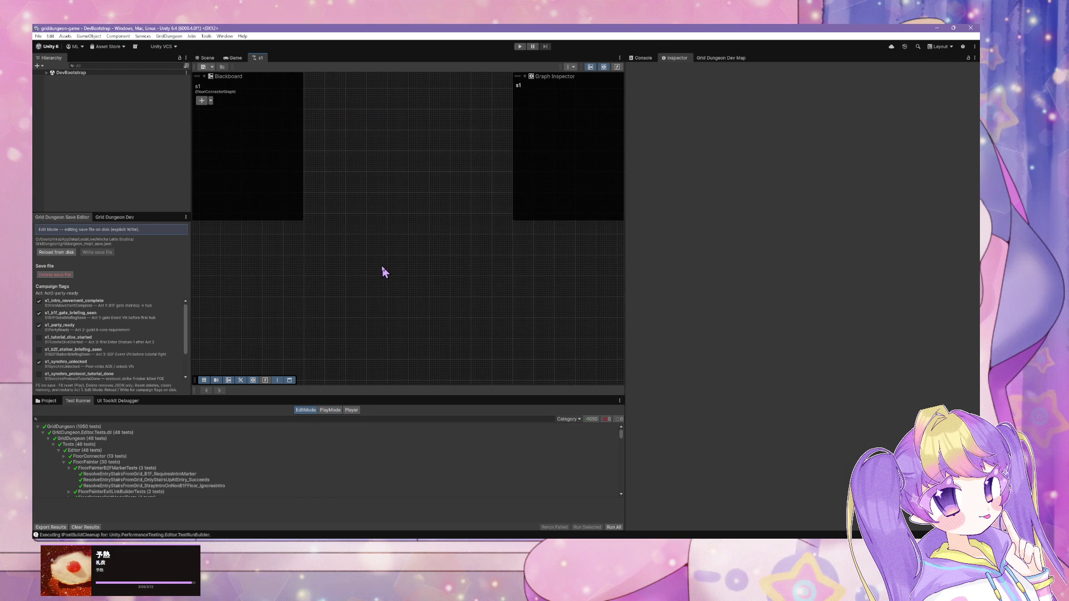
right_click(383, 273)
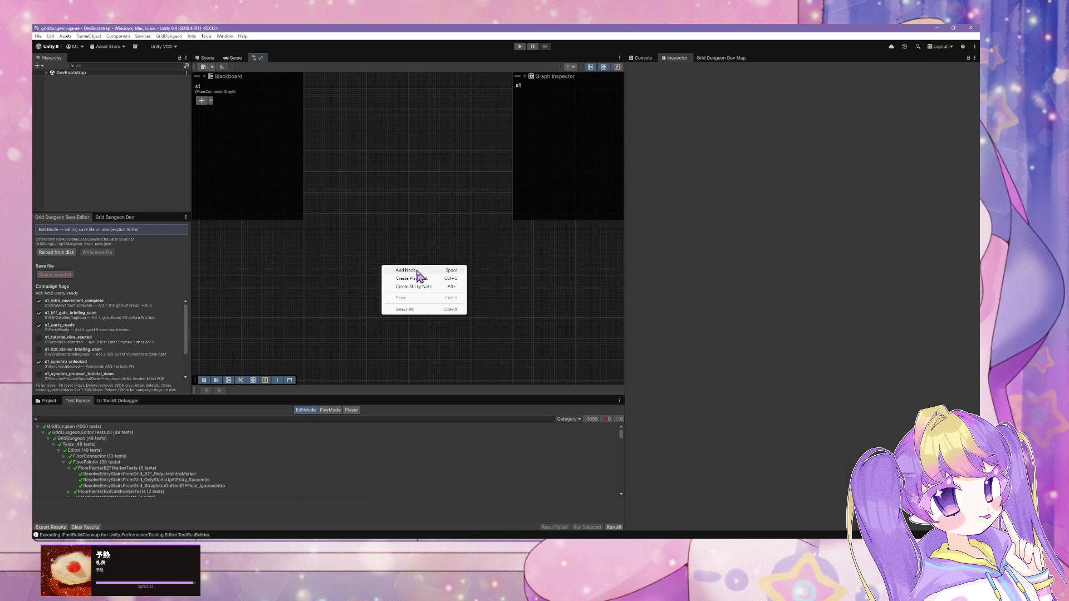
left_click(418, 273)
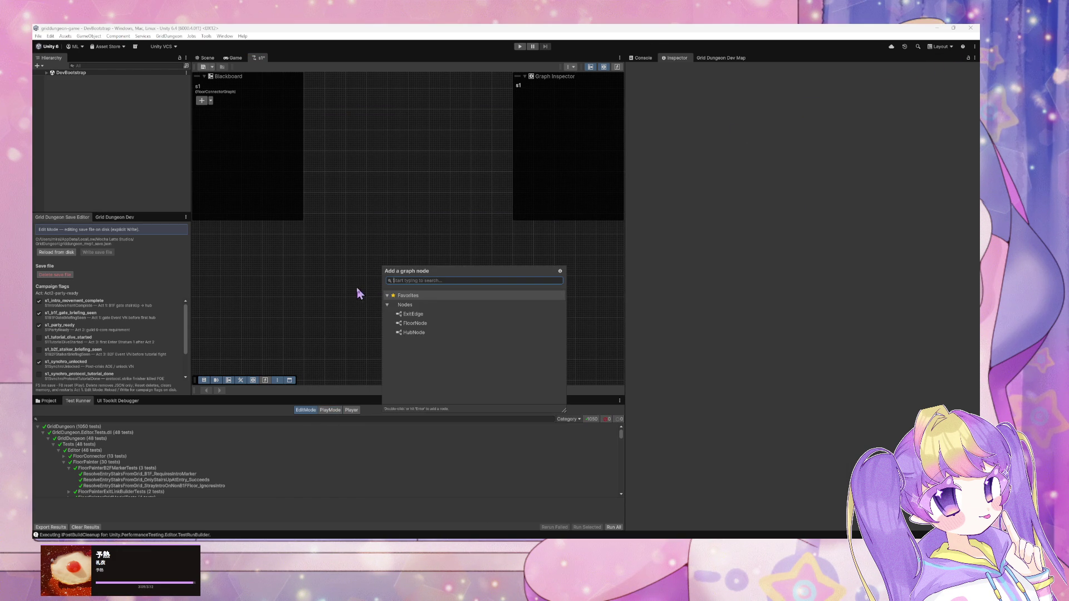
double_click(421, 325)
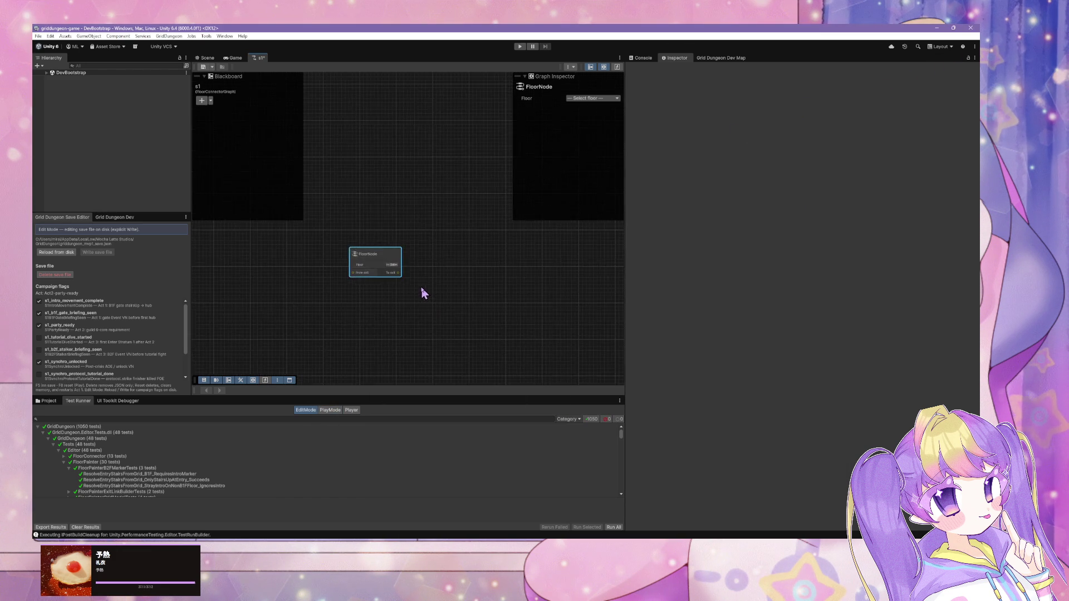
scroll(424, 293, "up", 3)
left_click(381, 249)
left_click(388, 280)
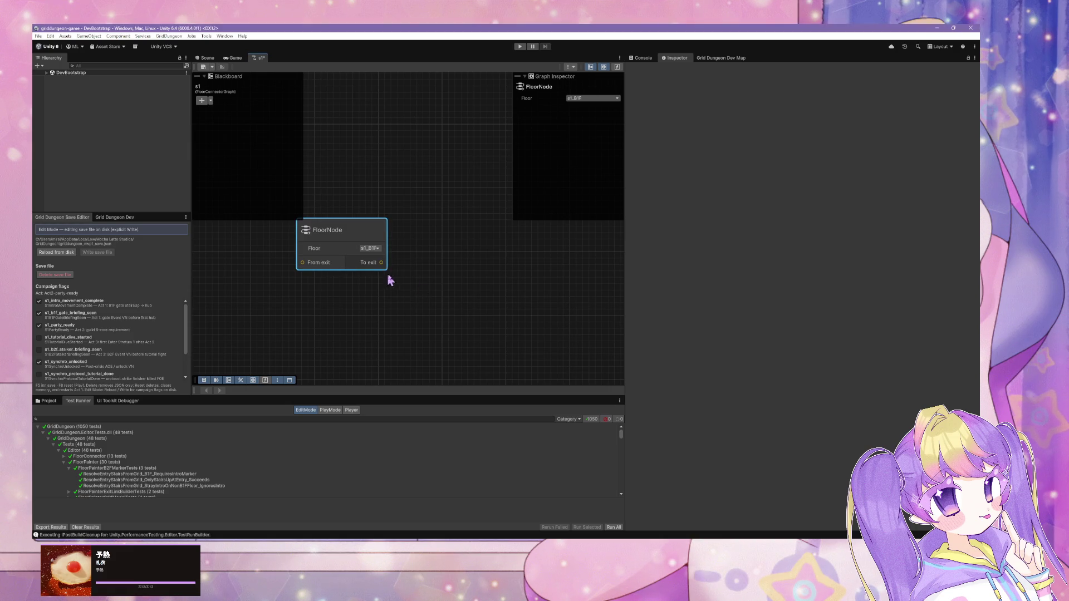
Add a second FloorNode set to s1_B2F and wire the first node's exit into it.
right_click(451, 278)
left_click(476, 282)
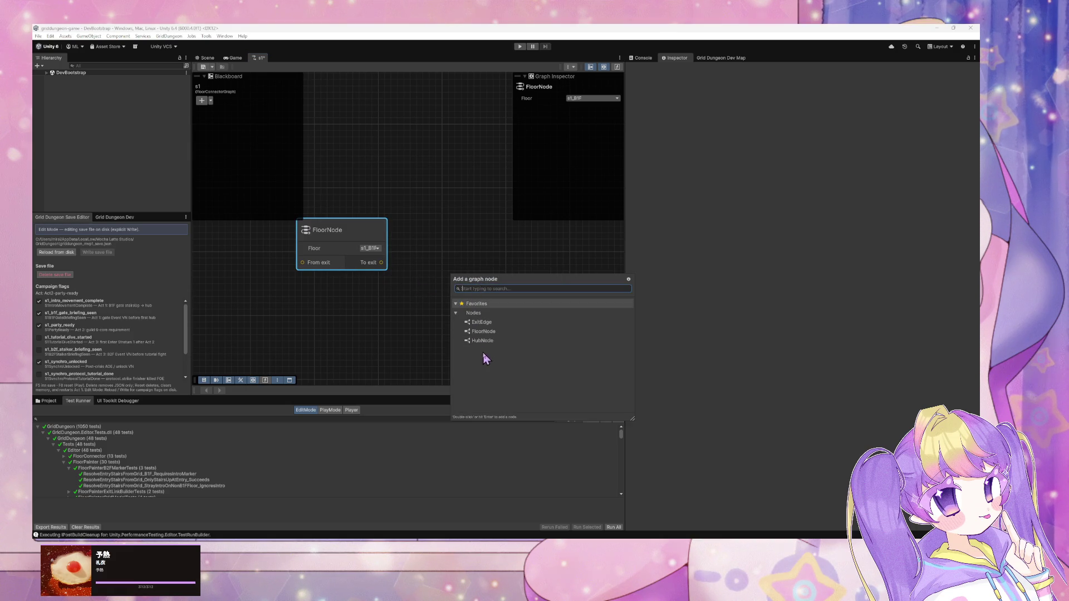
double_click(489, 332)
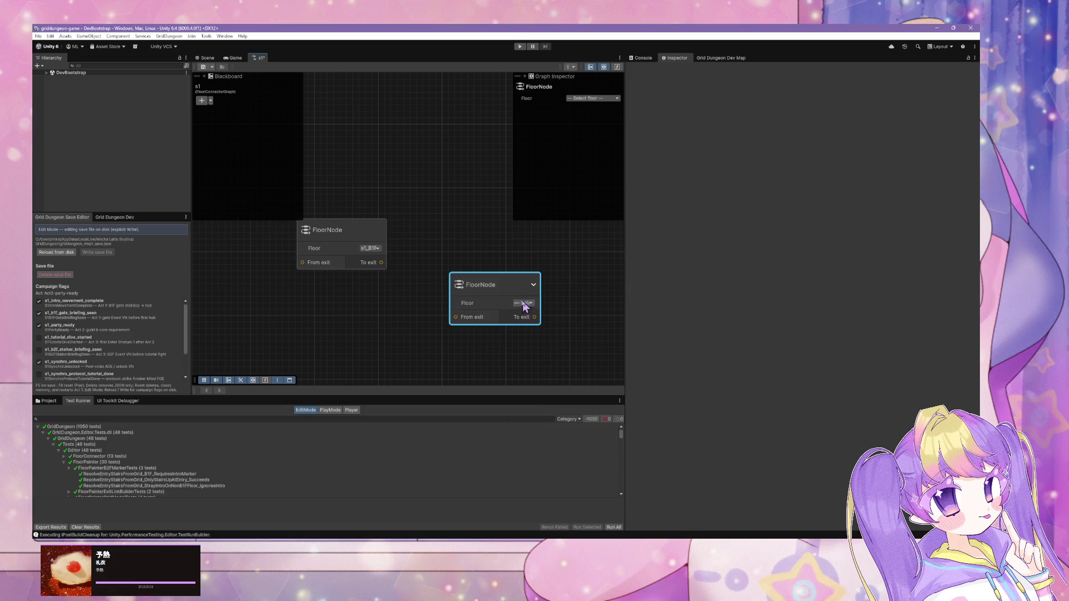
left_click(524, 305)
left_click(535, 334)
mouse_move(381, 263)
left_mouse_down()
mouse_move(430, 308)
mouse_move(460, 320)
mouse_move(377, 310)
mouse_move(460, 326)
mouse_move(362, 308)
mouse_move(449, 327)
mouse_move(377, 305)
left_mouse_up()
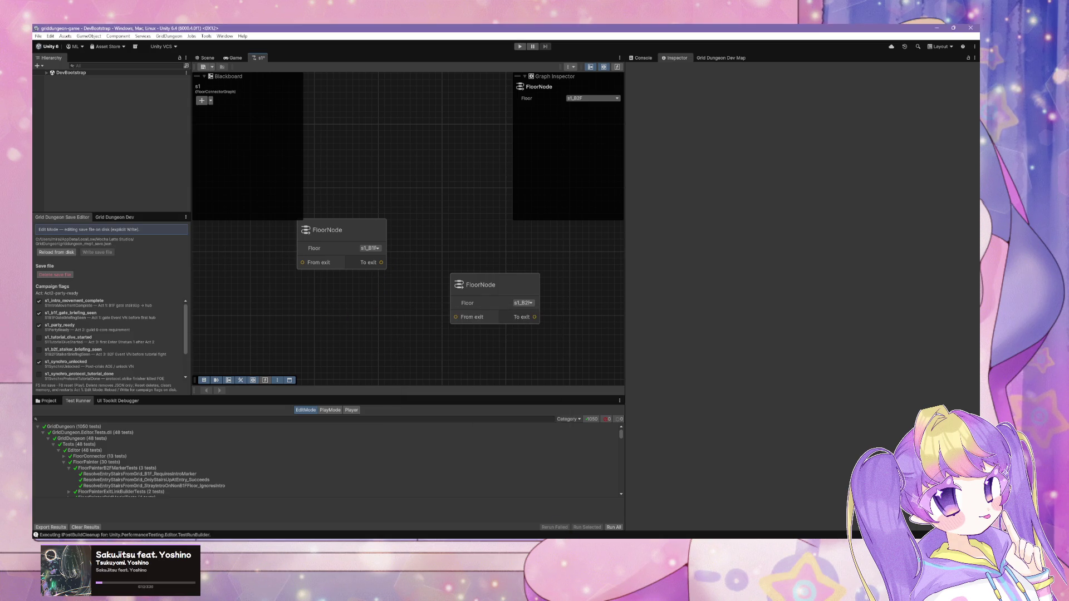
left_click(476, 504)
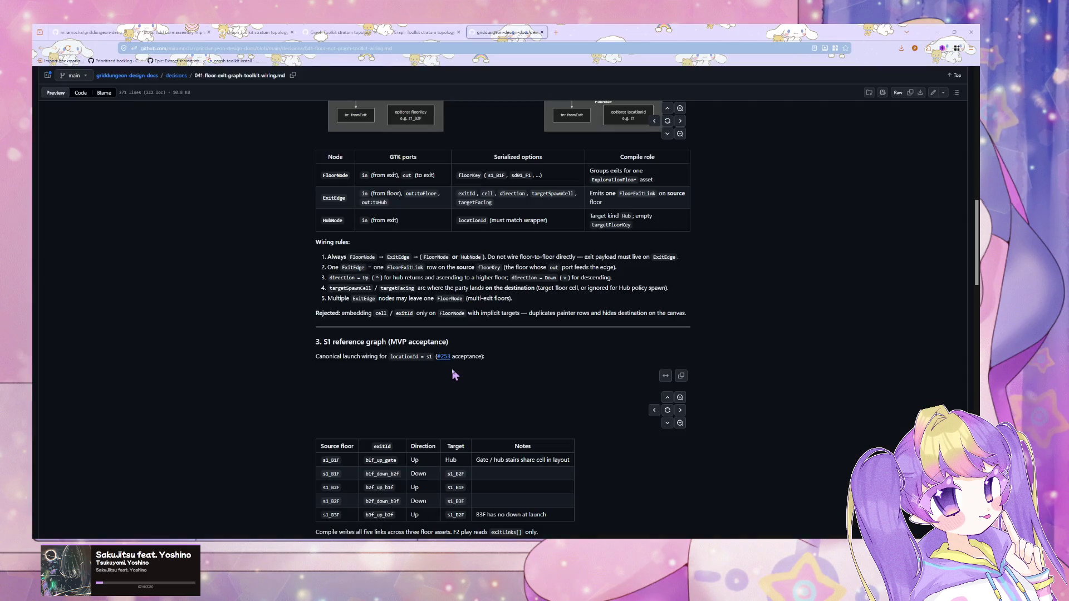
scroll(452, 374, "up", 5)
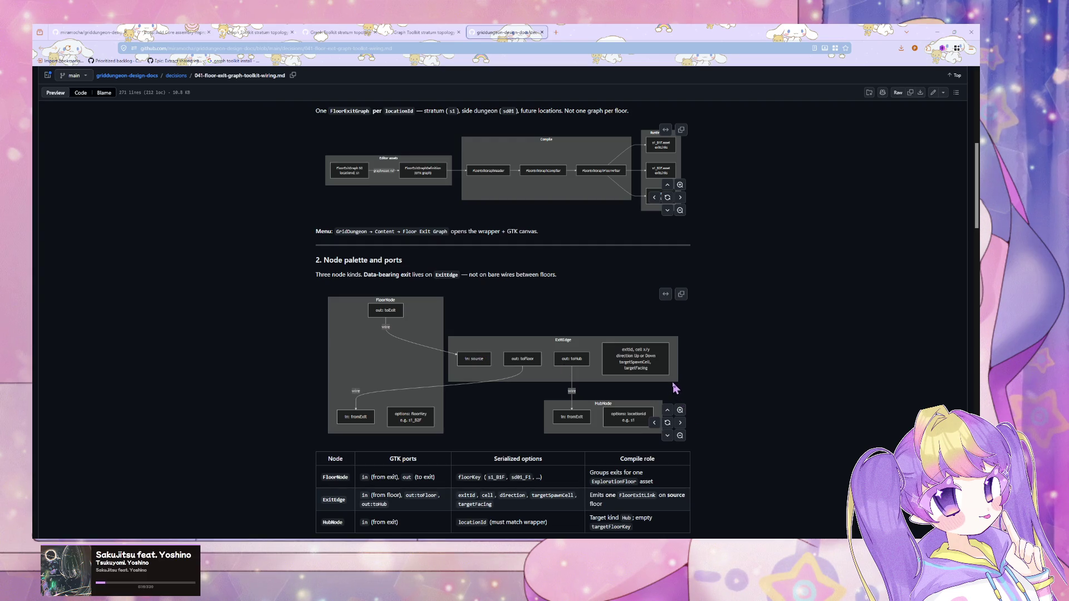
scroll(665, 361, "down", 9)
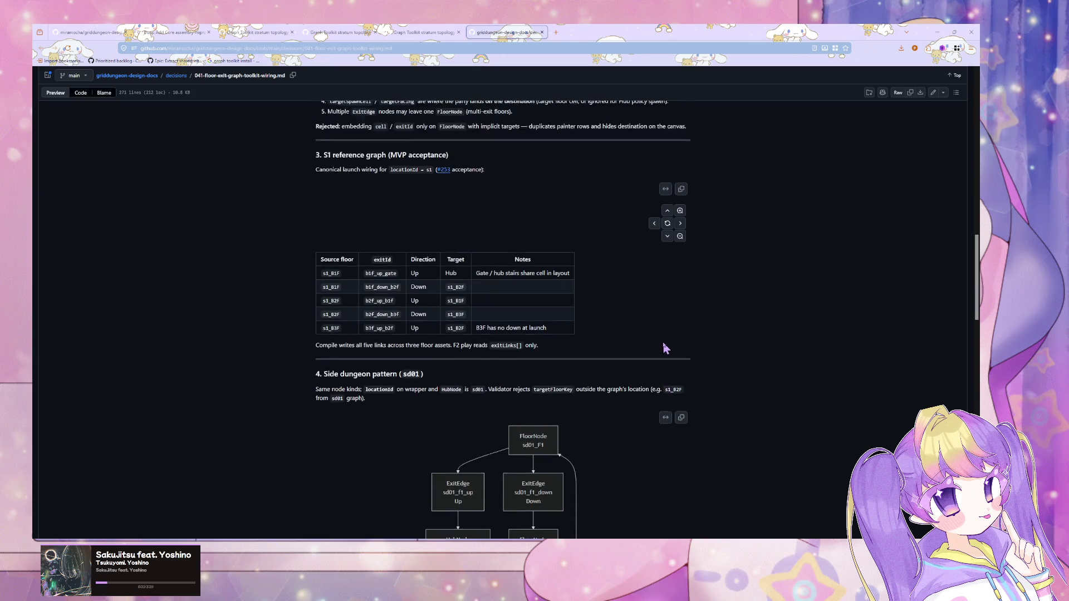
left_click(666, 234)
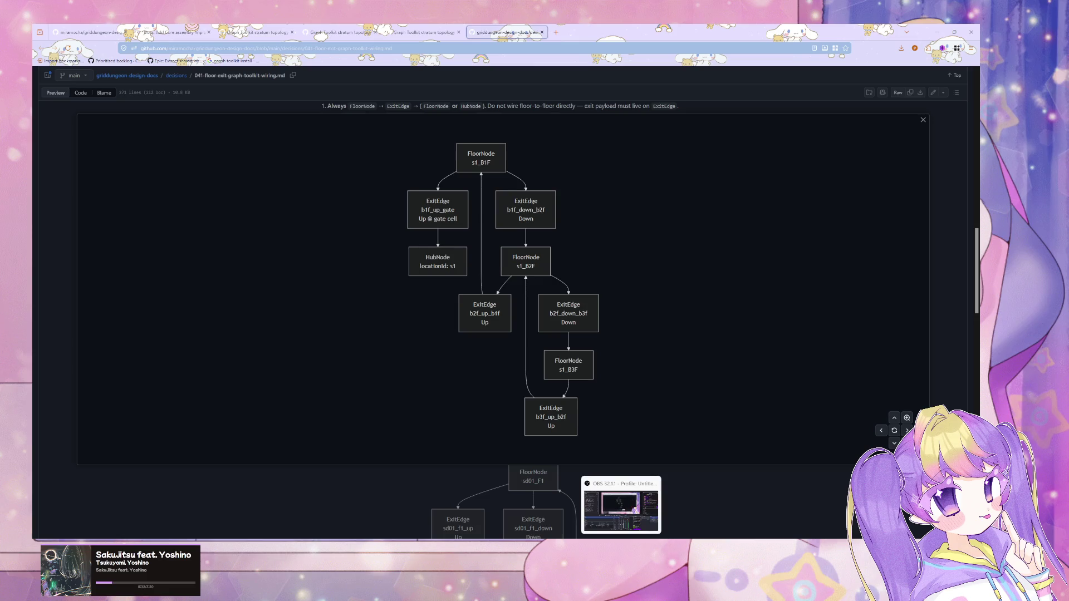
mouse_move(572, 545)
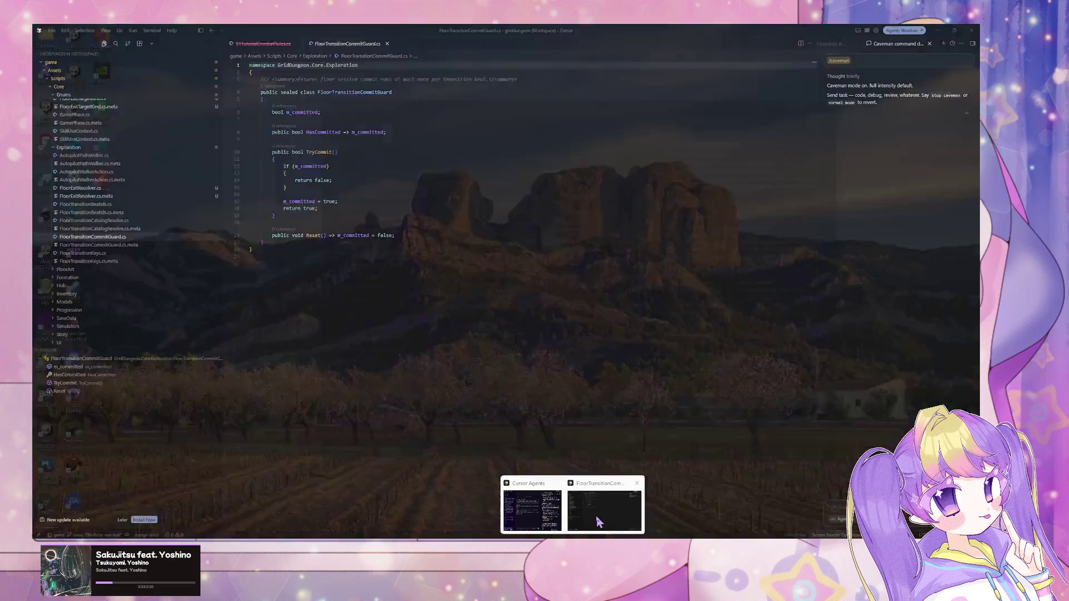
mouse_move(548, 518)
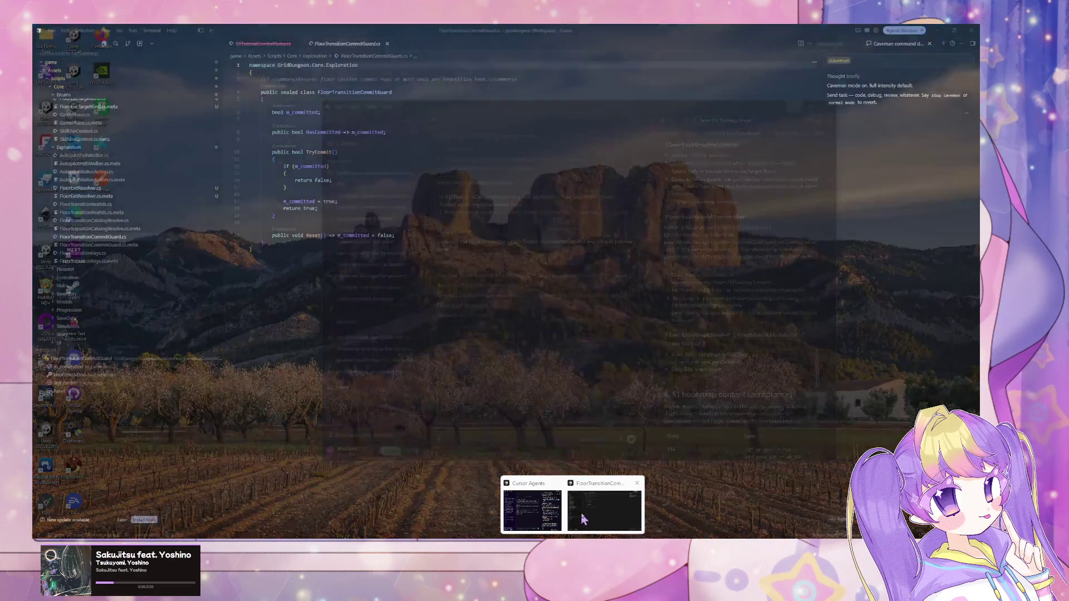
Add an ExitEdge node linking s1_B1F's exit output to its source and its target floor to s1_B2F.
left_click(599, 509)
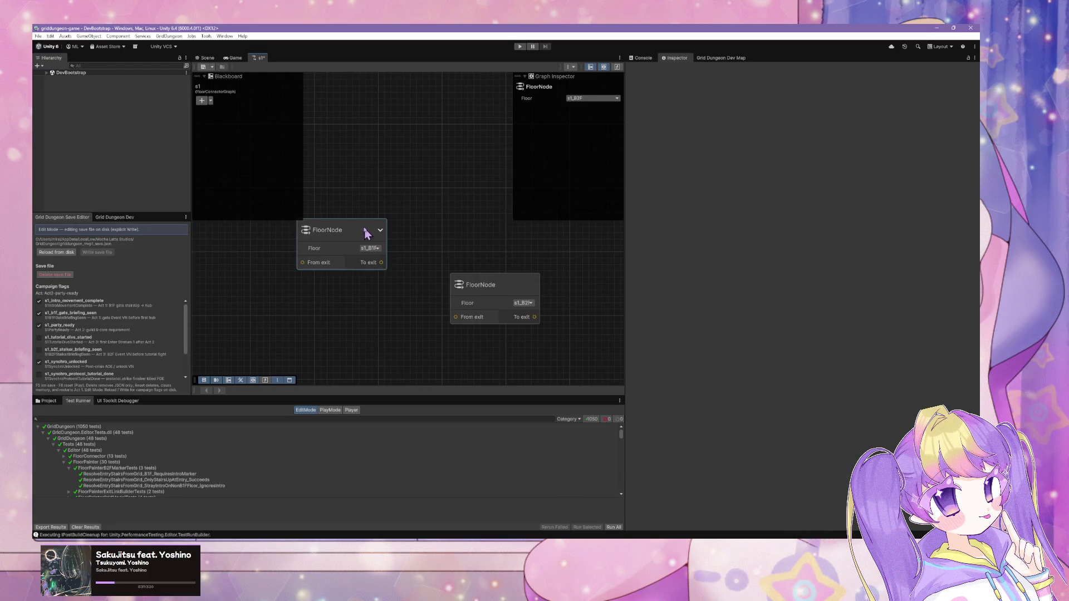
left_click_drag(369, 232, 315, 283)
right_click(374, 289)
left_click(397, 293)
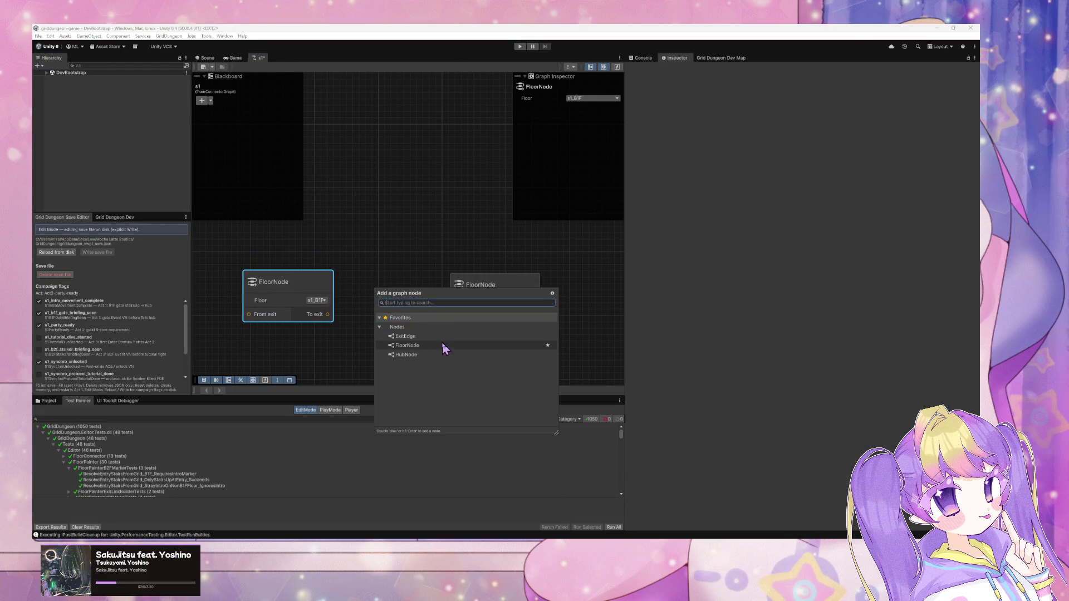
left_click(439, 339)
double_click(439, 337)
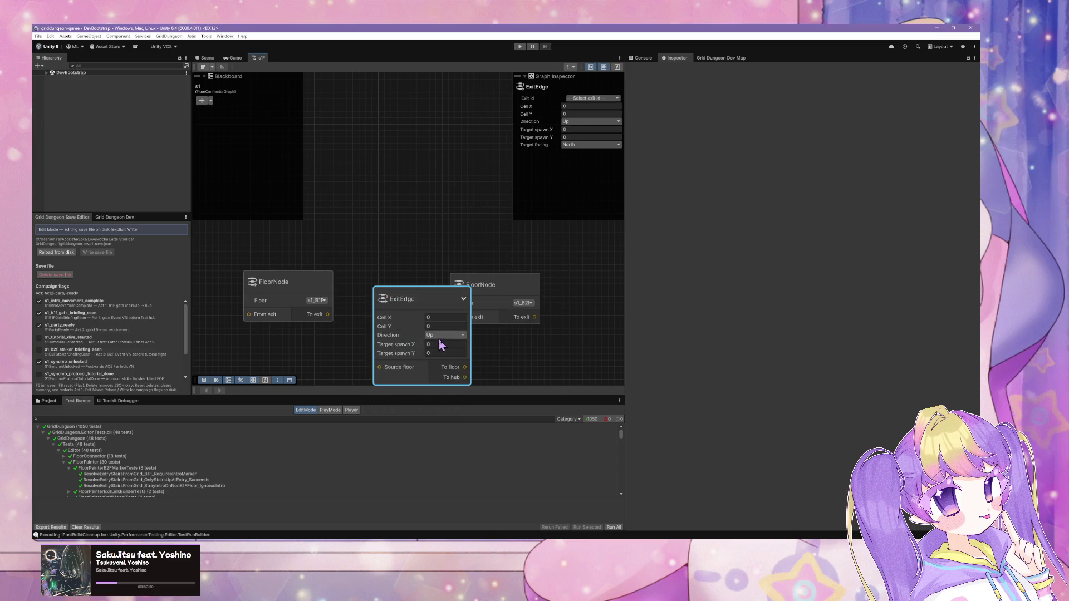
left_click_drag(486, 284, 542, 293)
left_click(427, 316)
left_click_drag(427, 312, 424, 276)
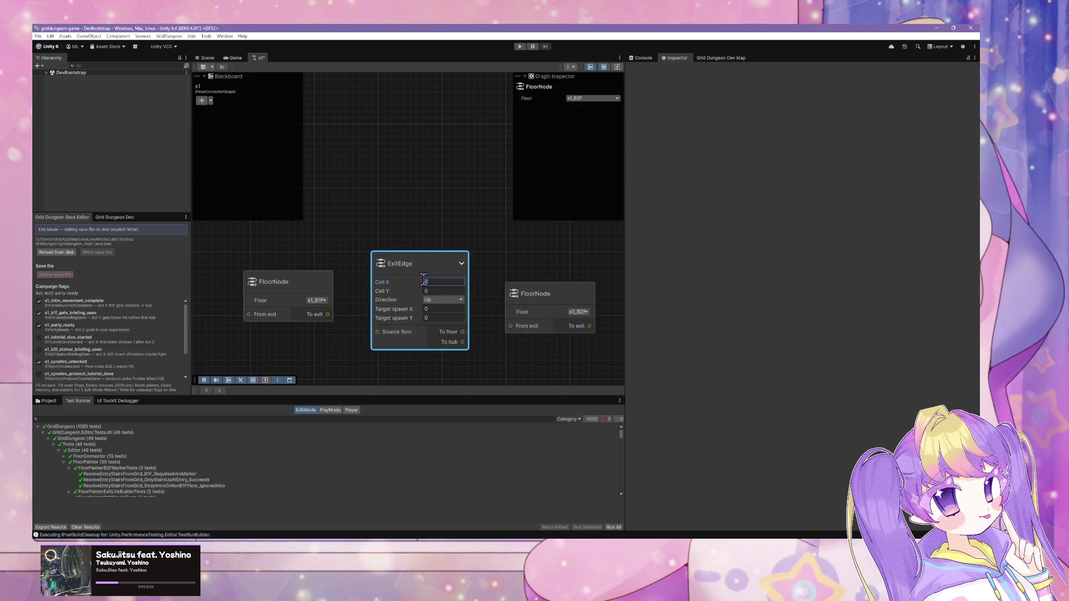
mouse_move(327, 315)
left_mouse_down()
mouse_move(377, 348)
mouse_move(378, 333)
left_mouse_up()
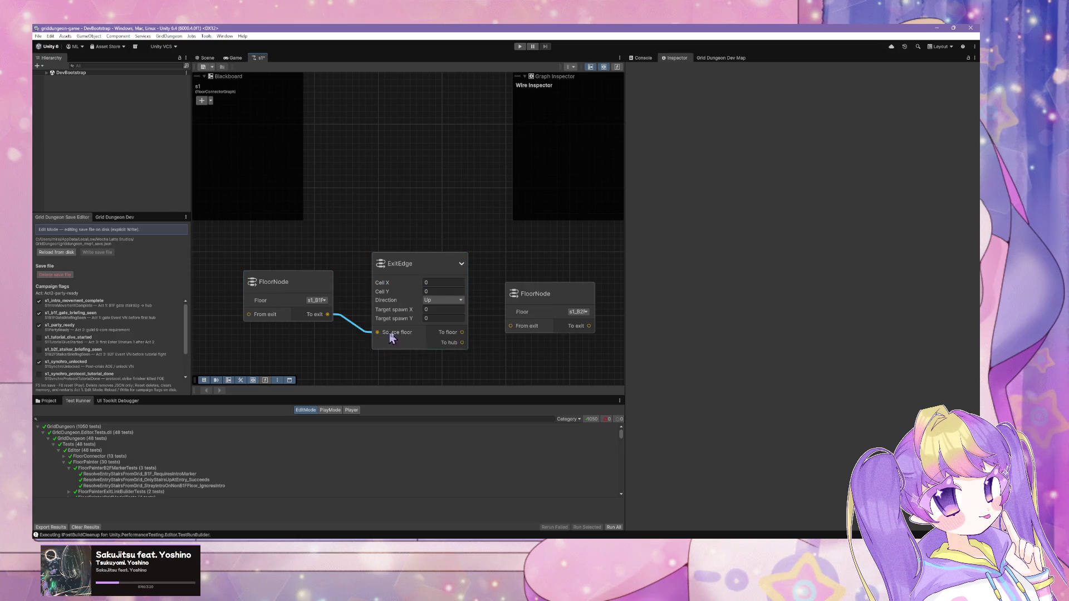
left_click_drag(463, 333, 511, 327)
Tidy the layout of the two FloorNodes and the ExitEdge between them.
left_click_drag(430, 266, 421, 204)
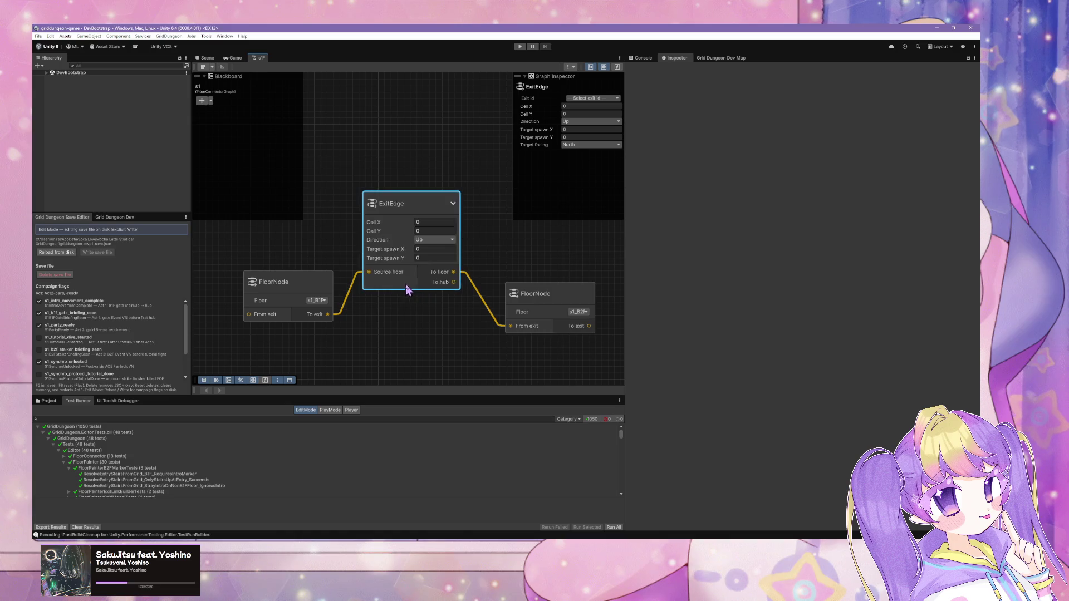
left_click_drag(406, 286, 414, 281)
left_click_drag(521, 300, 523, 284)
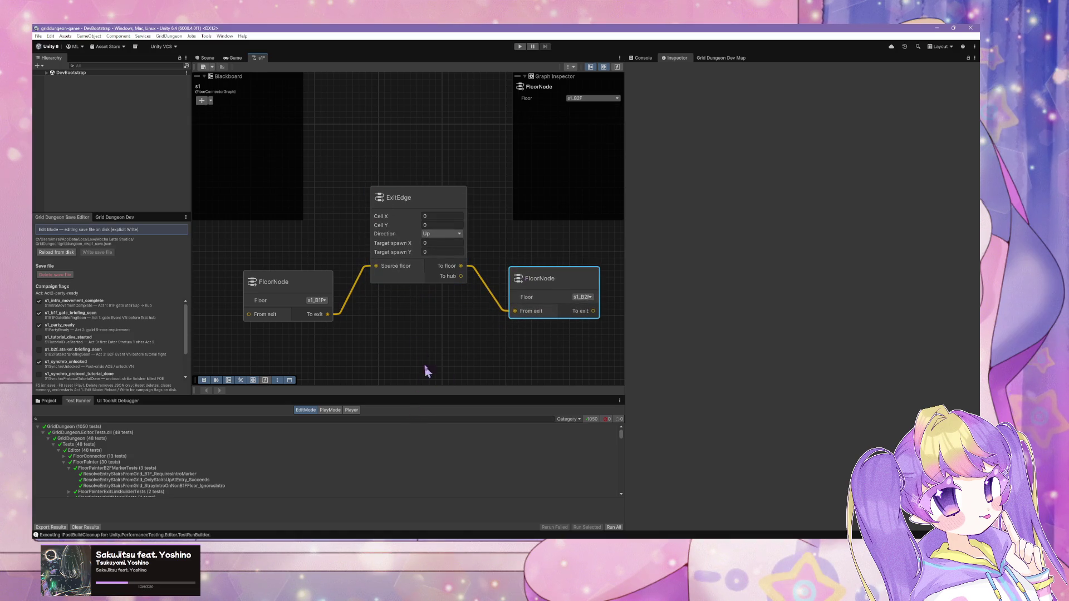
left_click_drag(323, 291, 319, 292)
scroll(437, 306, "down", 4)
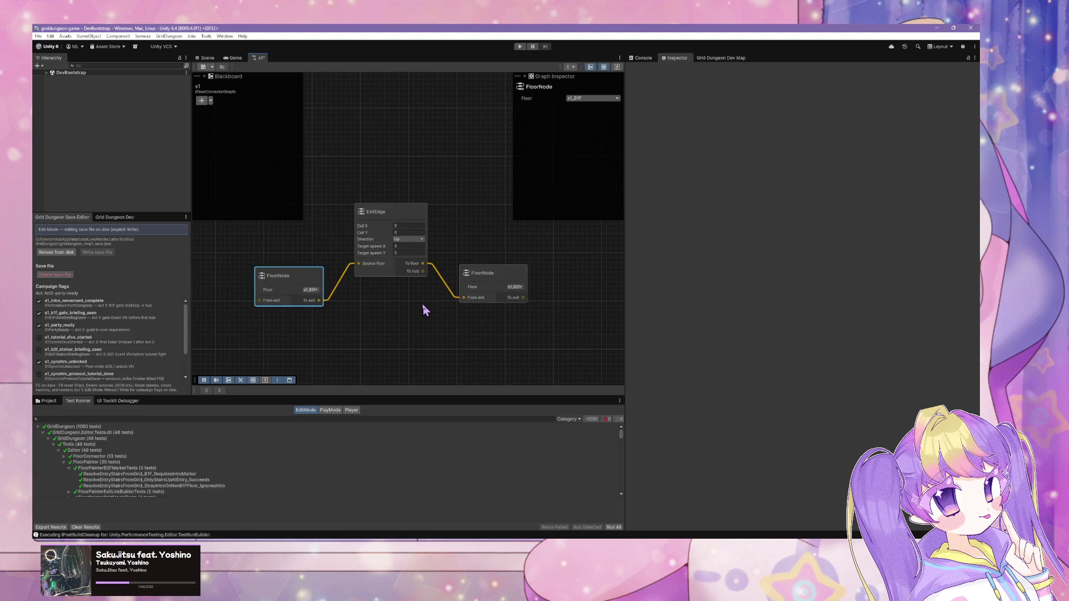
scroll(423, 303, "up", 2)
Add a second ExitEdge node to the graph.
left_click(359, 241)
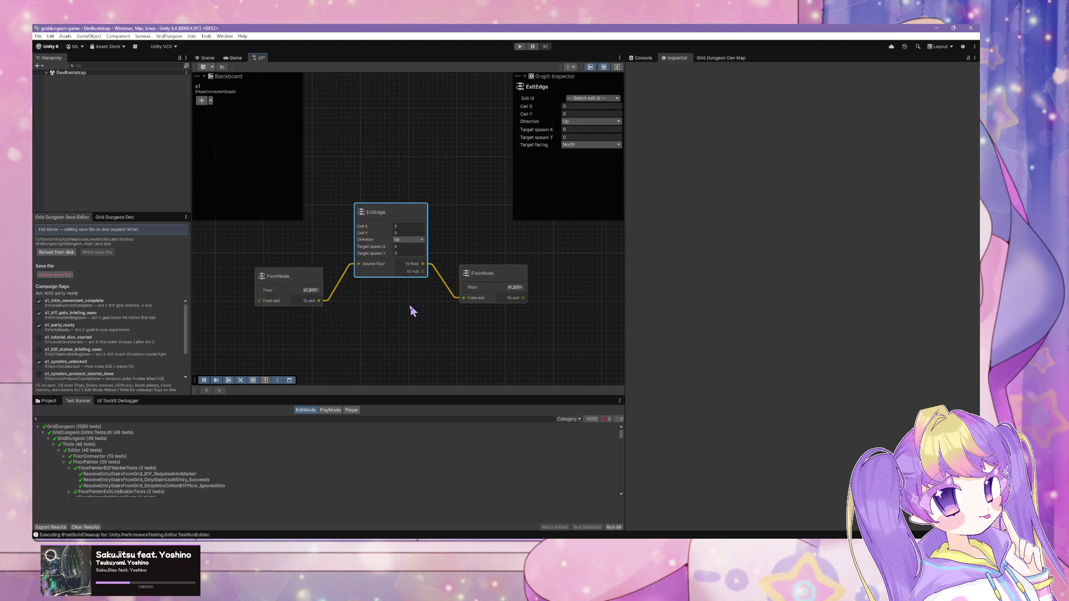
right_click(390, 302)
left_click(420, 311)
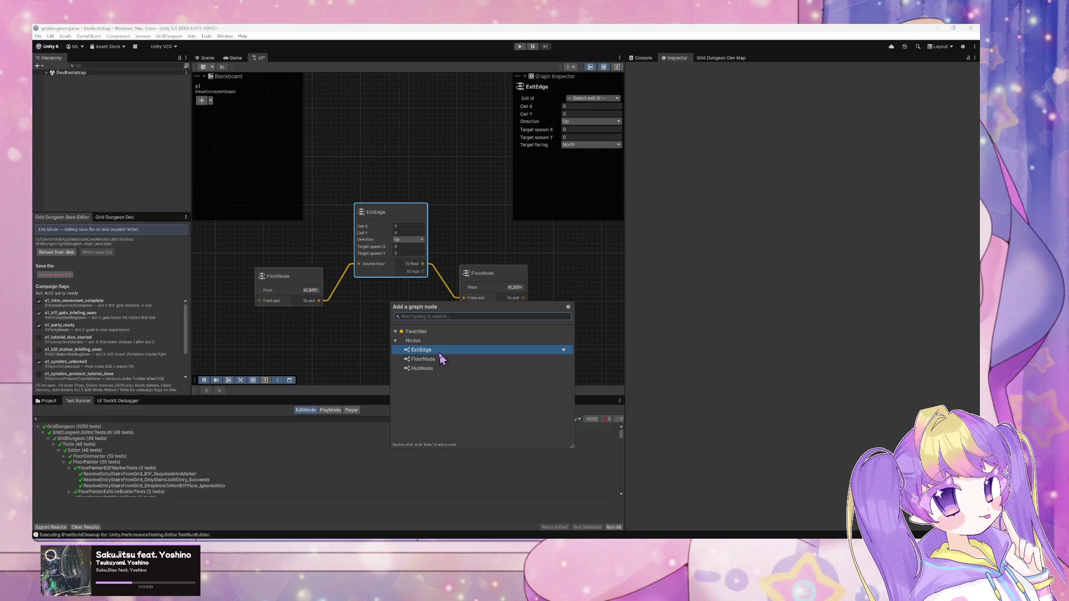
left_click(441, 359)
key("Up")
key("Return")
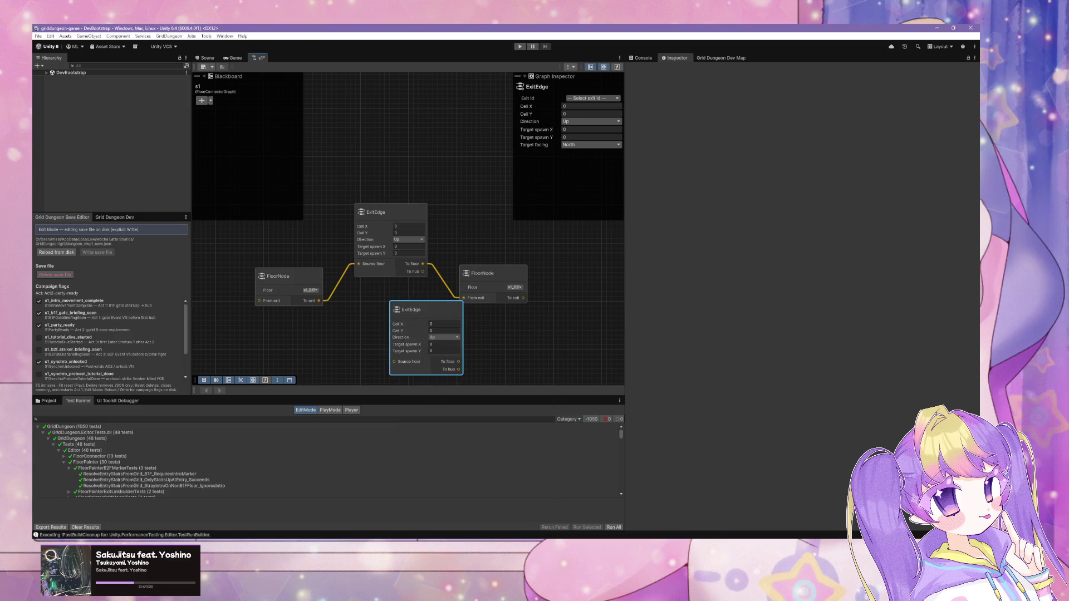
mouse_move(419, 539)
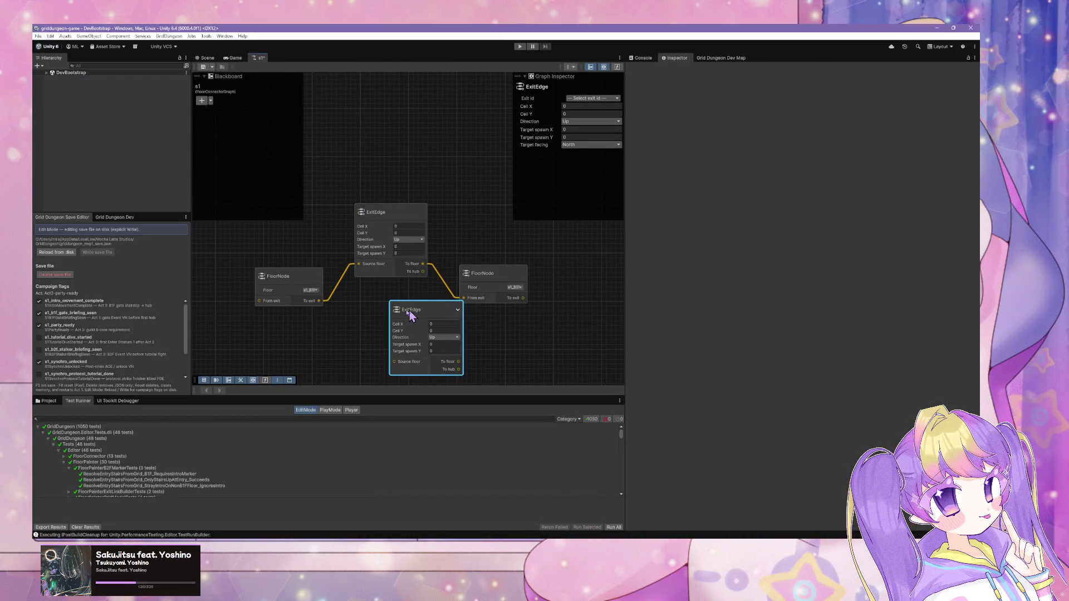
left_click_drag(410, 311, 388, 315)
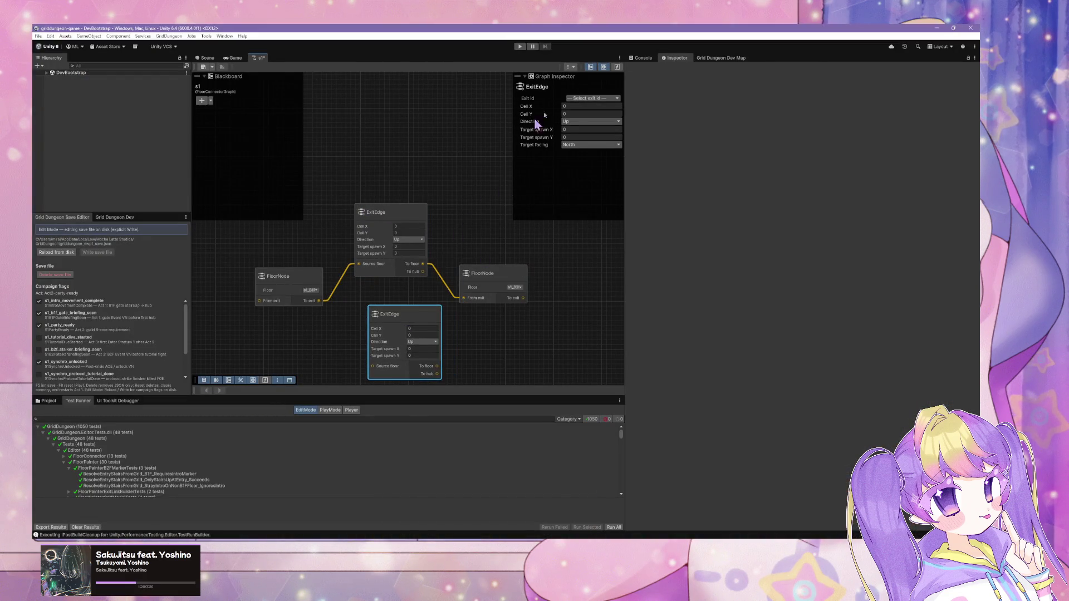
Set the new ExitEdge's exit id to b1f_down_b2f, then switch back to Cursor.
left_click(594, 99)
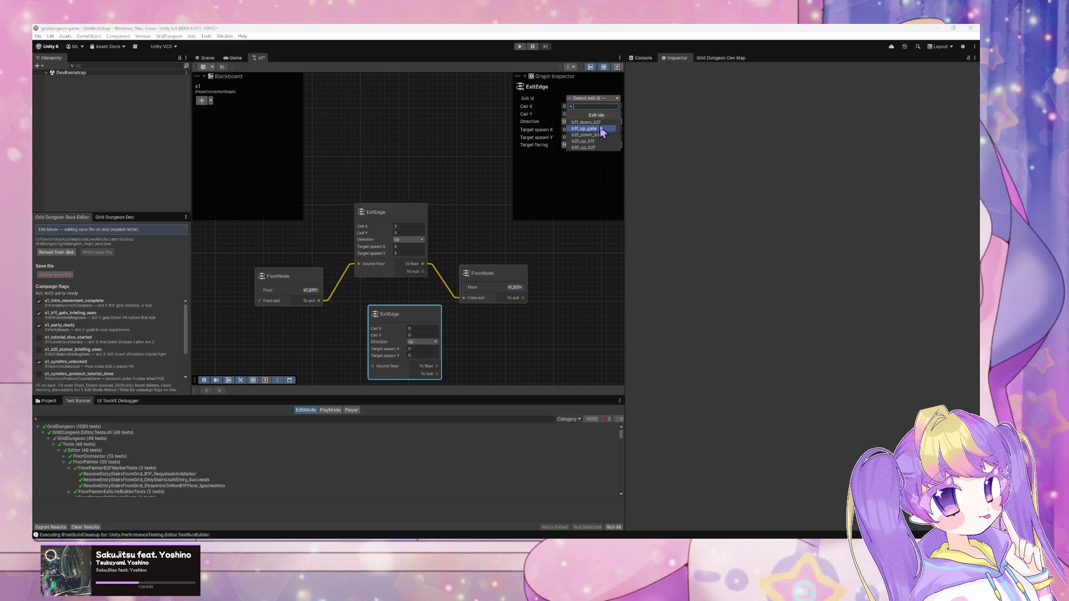
left_click(600, 123)
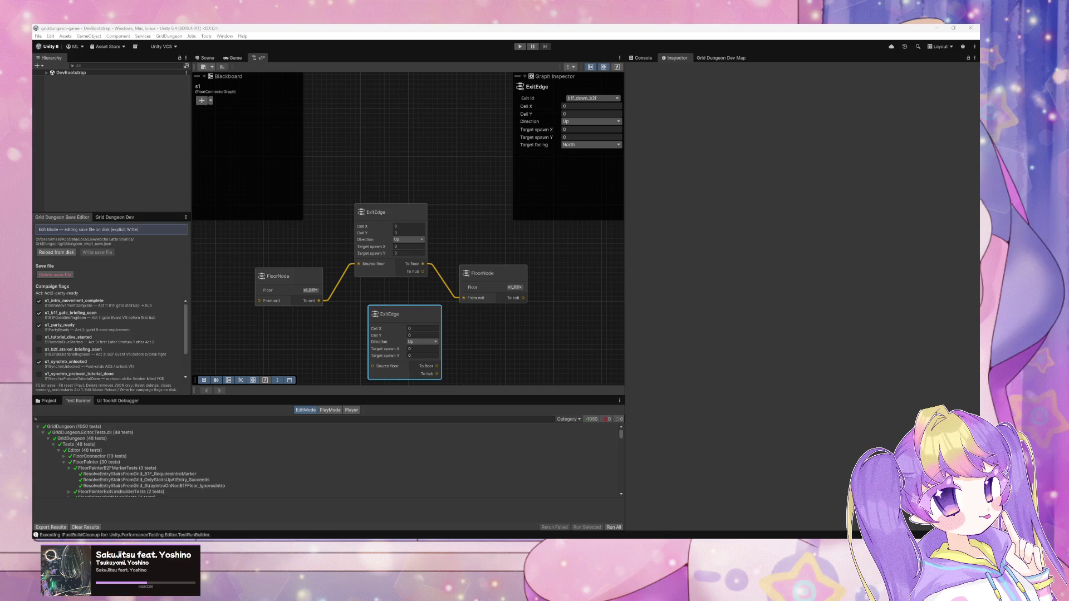
mouse_move(572, 539)
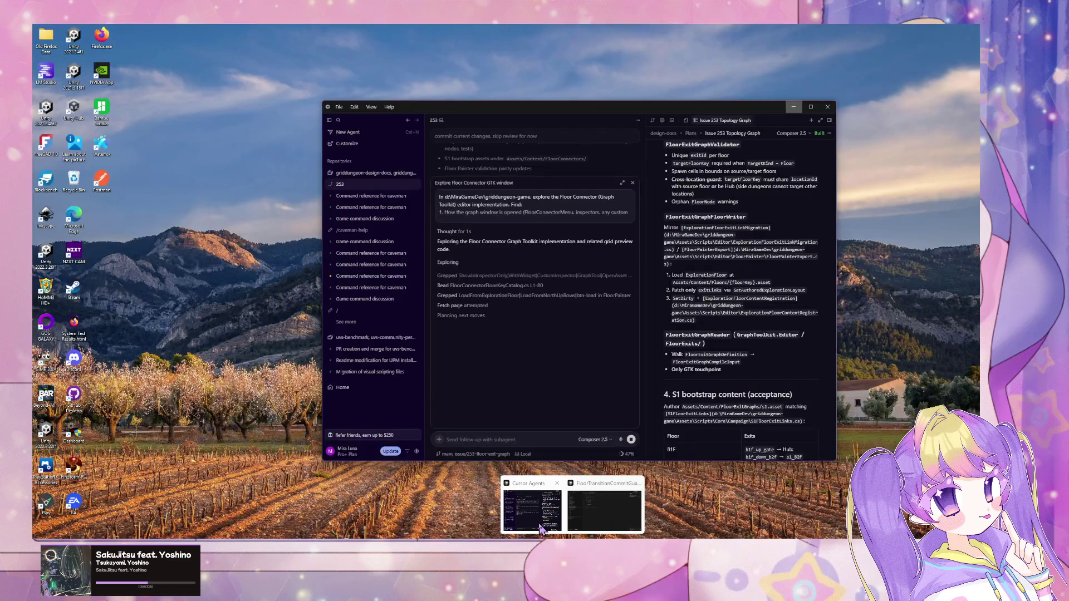
left_click(553, 529)
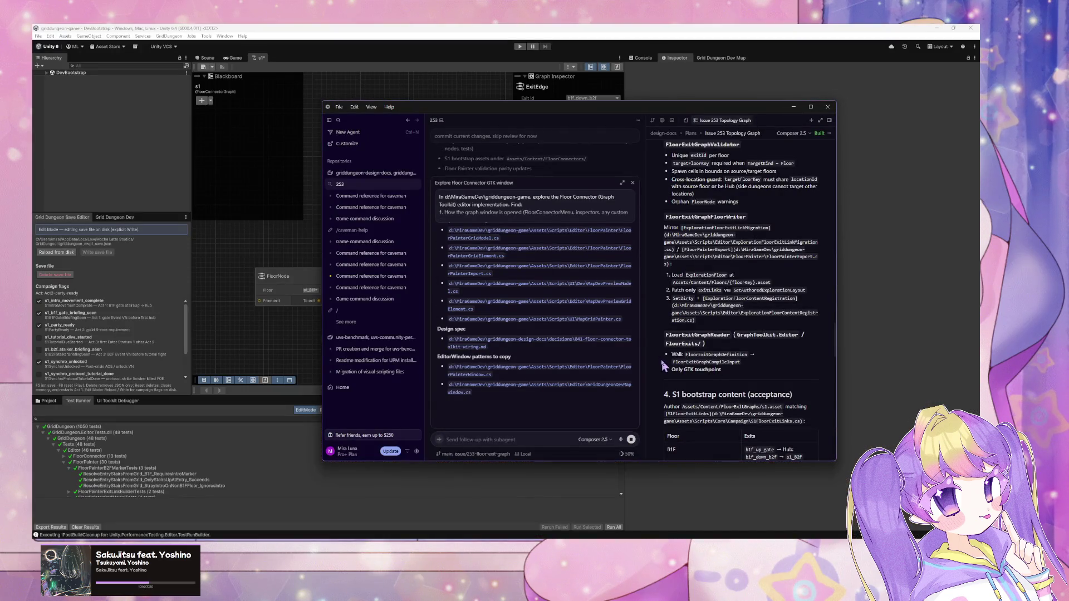
Scroll through the agent chat and collapse the expanded subagent view.
scroll(574, 359, "up", 10)
scroll(575, 359, "up", 3)
scroll(578, 365, "up", 5)
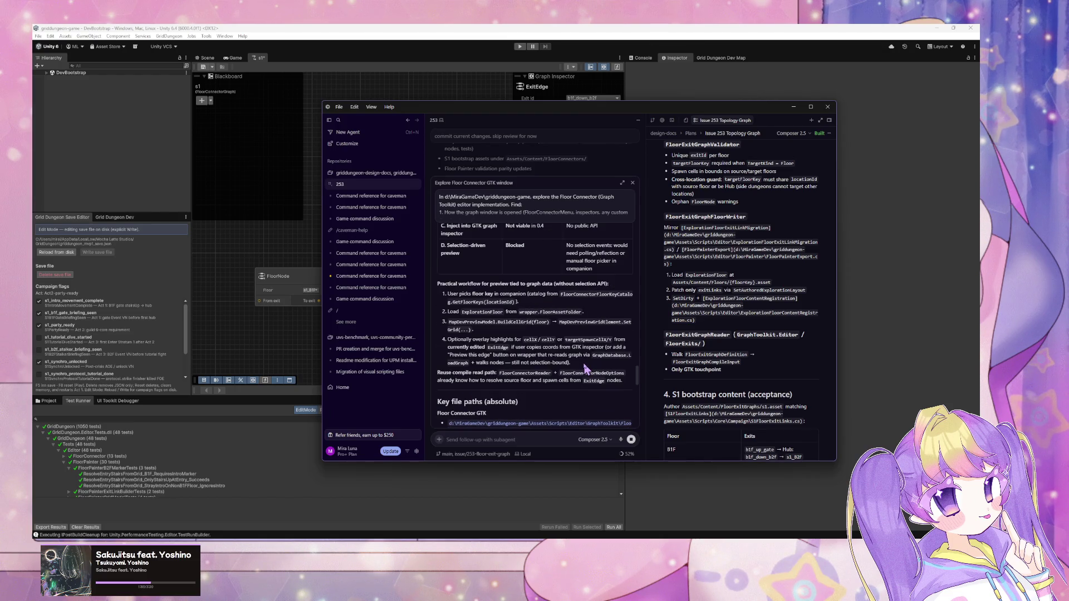
scroll(587, 368, "up", 2)
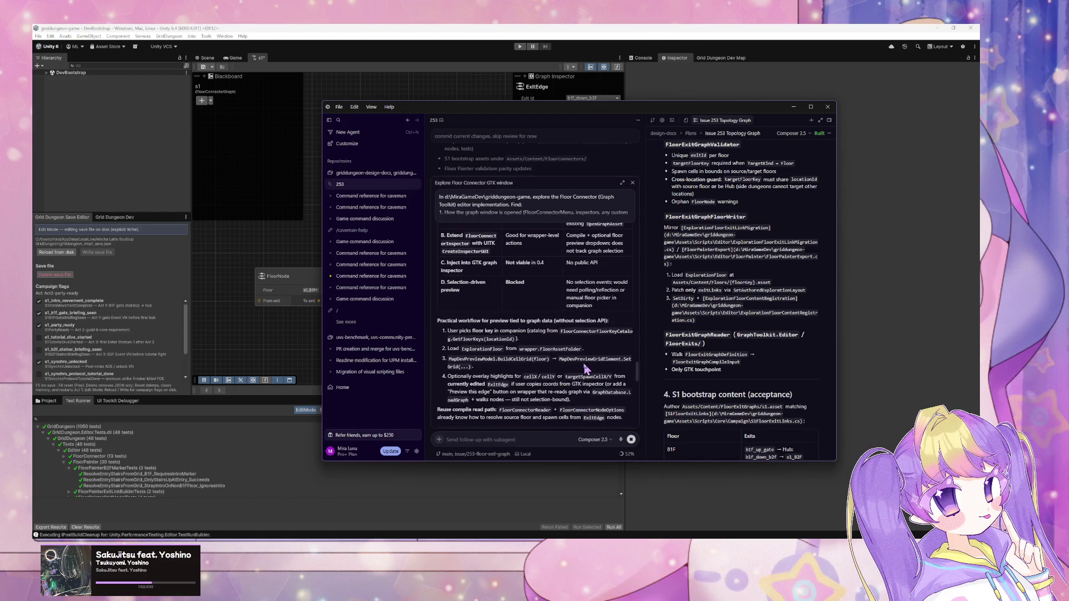
scroll(587, 368, "down", 2)
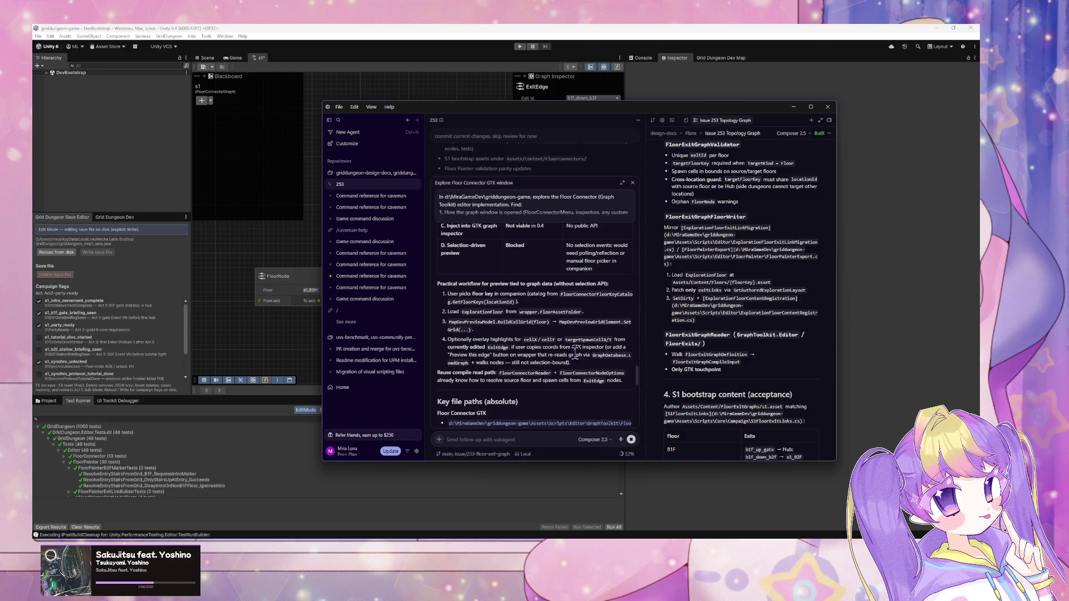
scroll(574, 357, "up", 8)
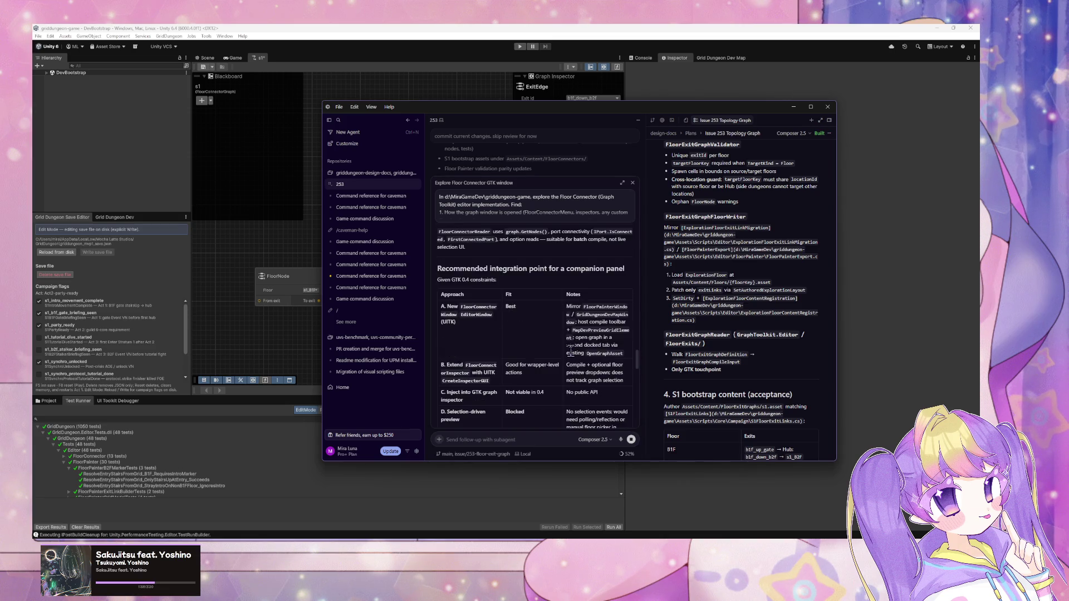
scroll(593, 310, "down", 2)
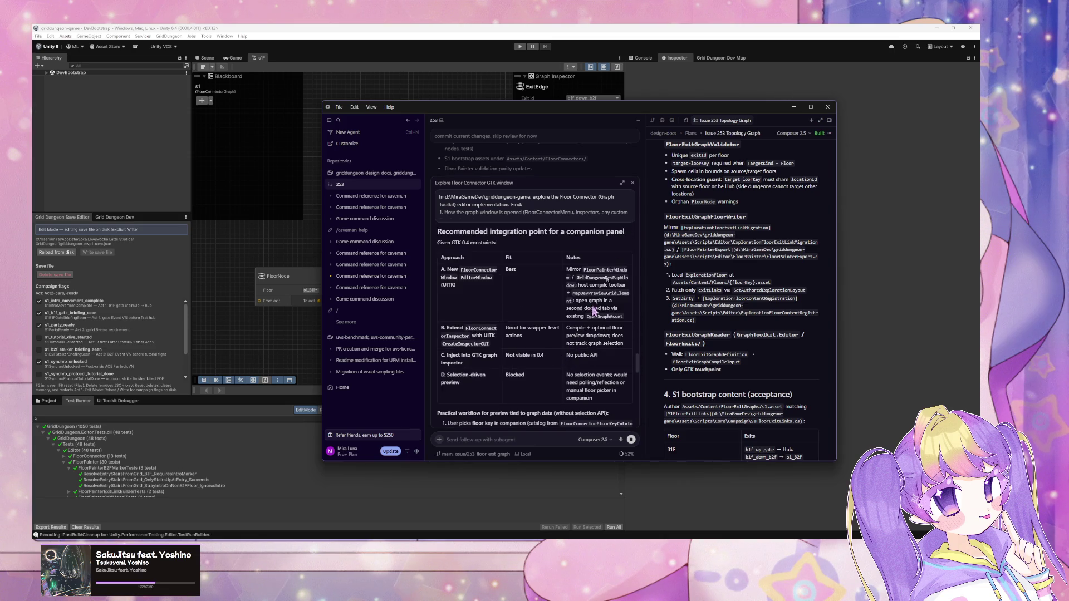
left_click(632, 183)
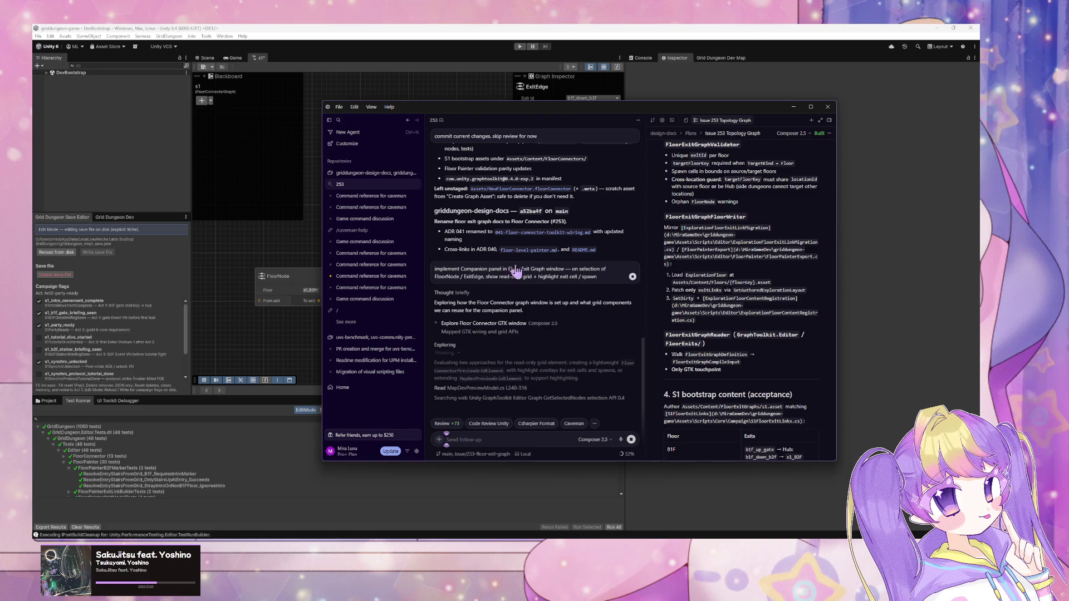
Re-expand the Explore Floor Connector GTK window subagent output, read it, close it, and return to Unity.
left_click(522, 325)
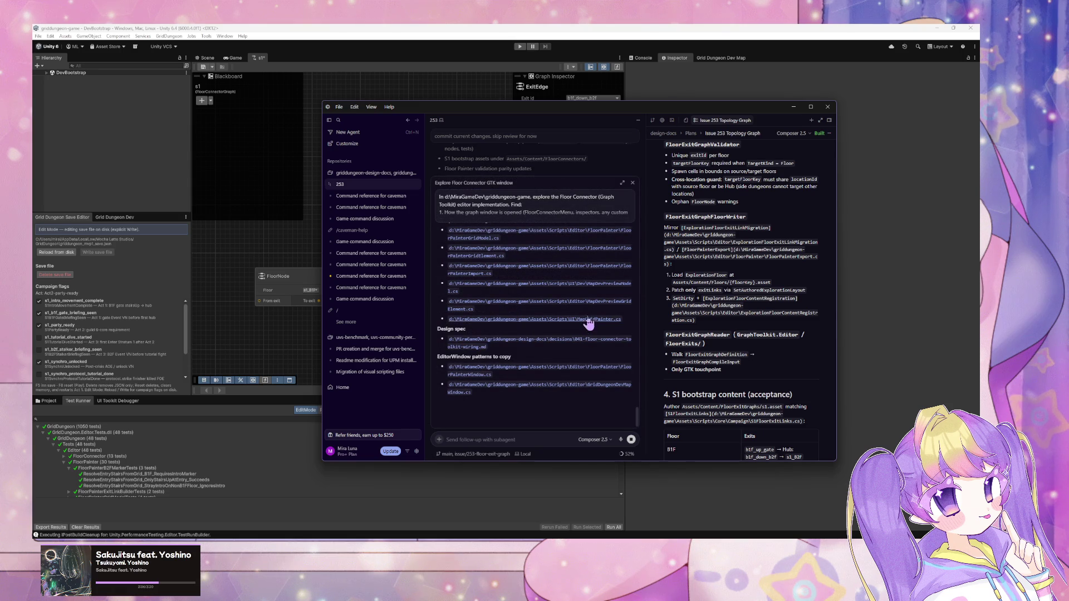
scroll(589, 323, "up", 5)
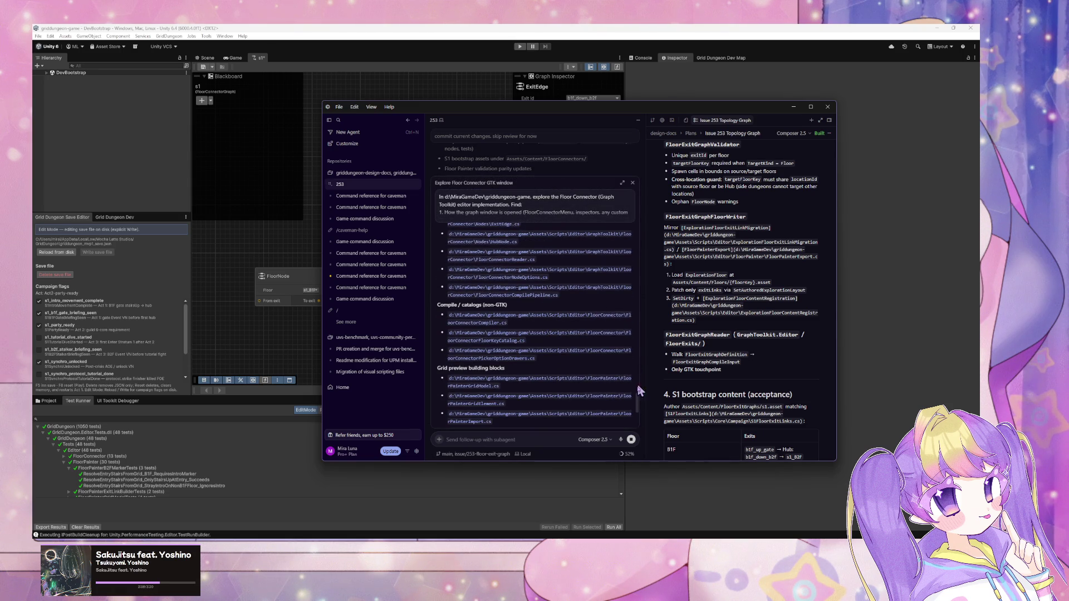
scroll(639, 415, "up", 6)
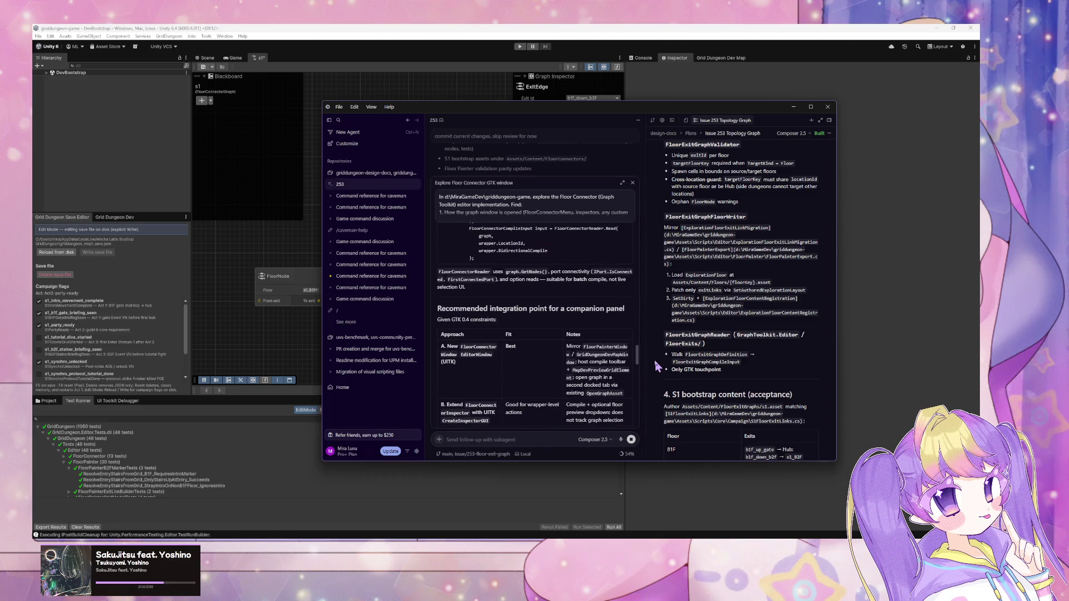
scroll(639, 339, "up", 8)
left_click_drag(639, 333, 638, 233)
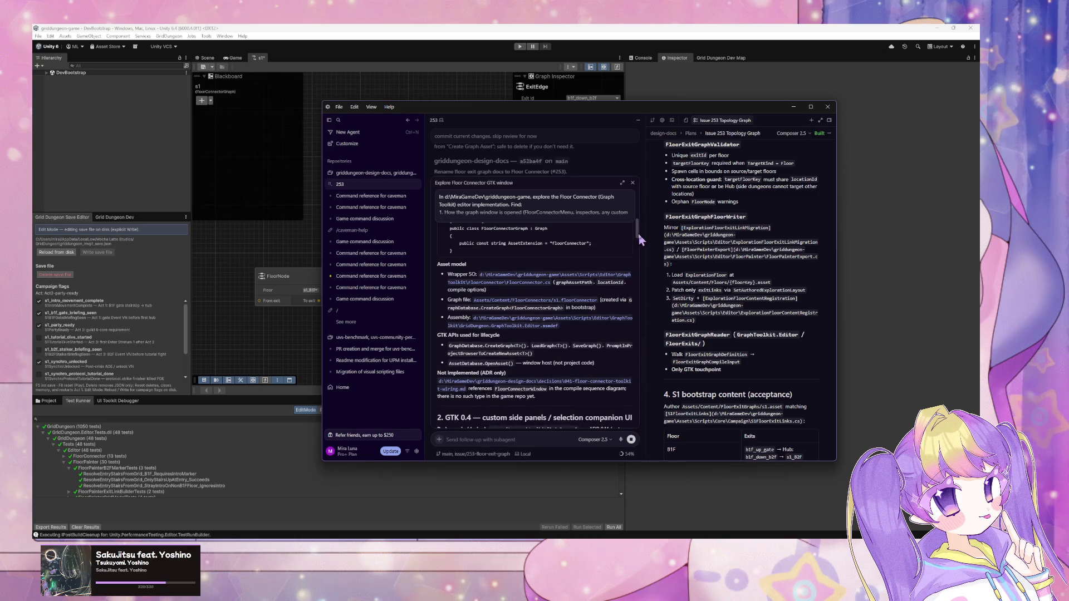
left_click(633, 183)
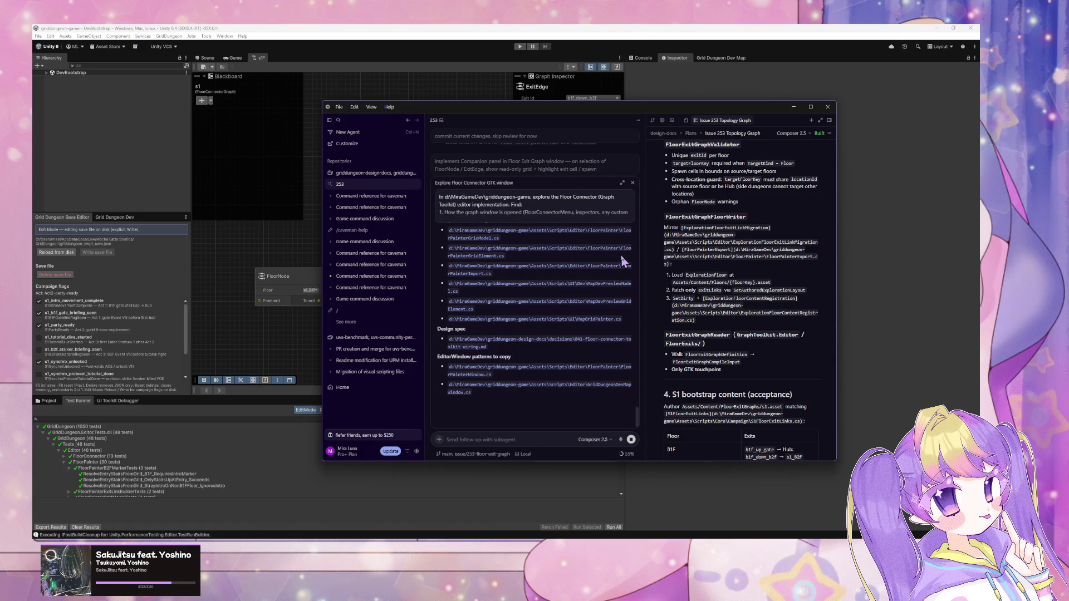
left_click(633, 183)
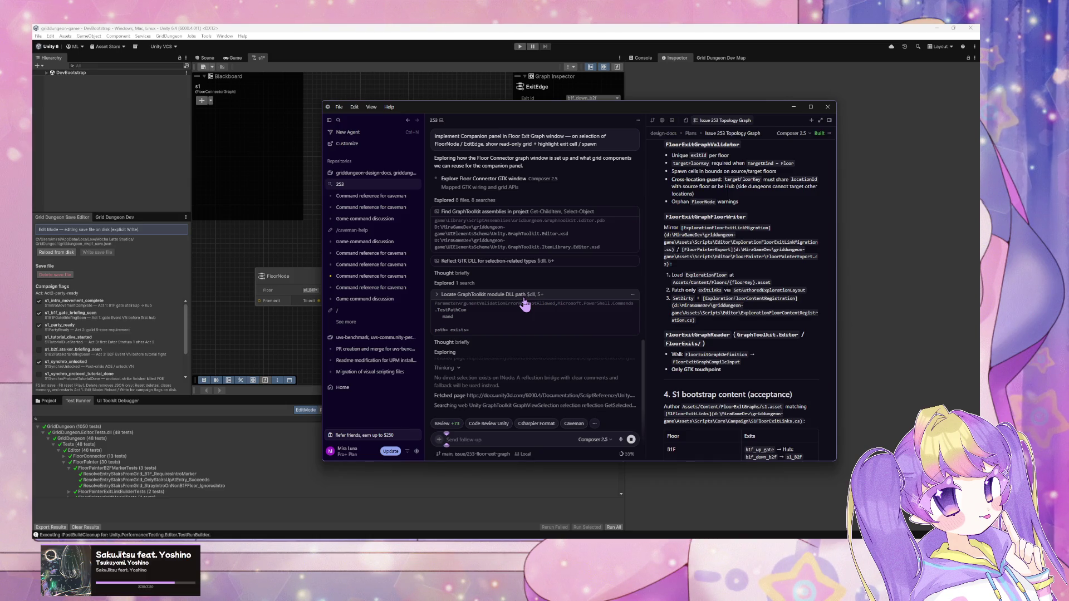
left_click(262, 340)
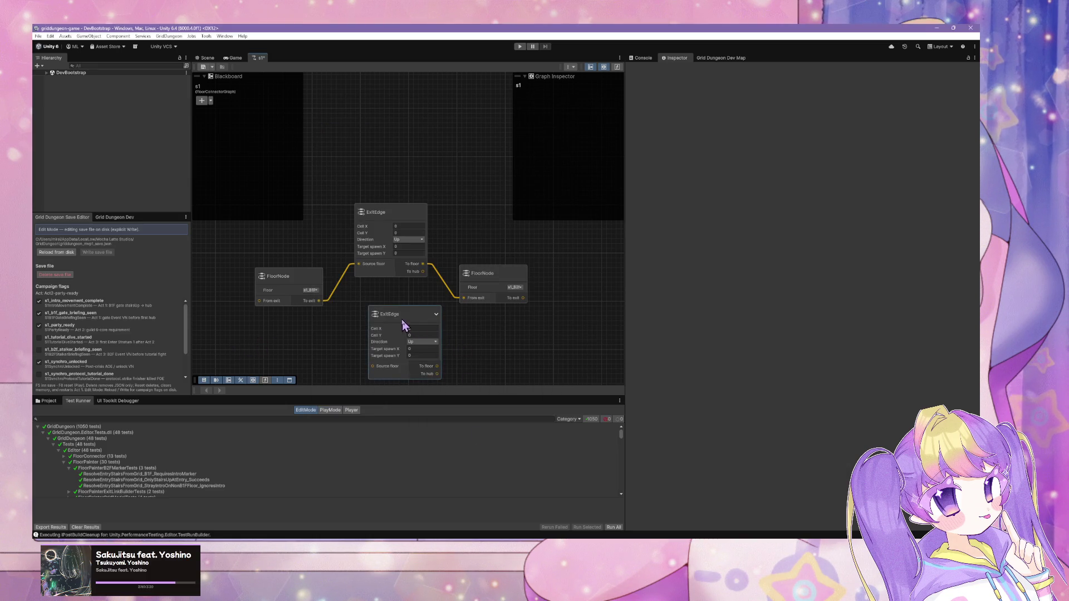
Add a HubNode to the s1 graph and set its location to s1.
left_click_drag(404, 326, 393, 321)
right_click(483, 337)
left_click(508, 348)
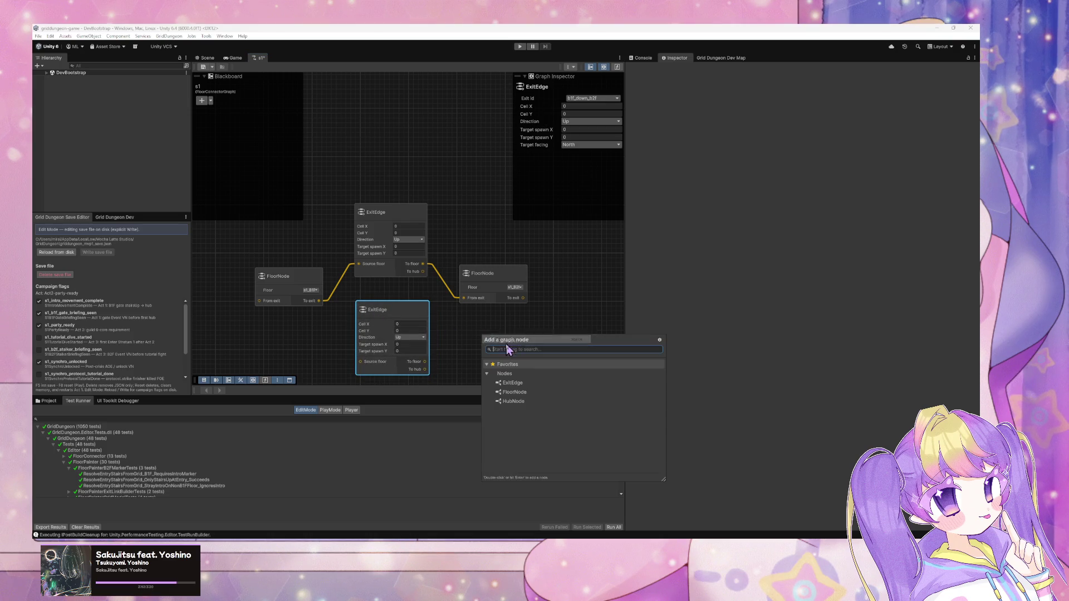
left_click(532, 402)
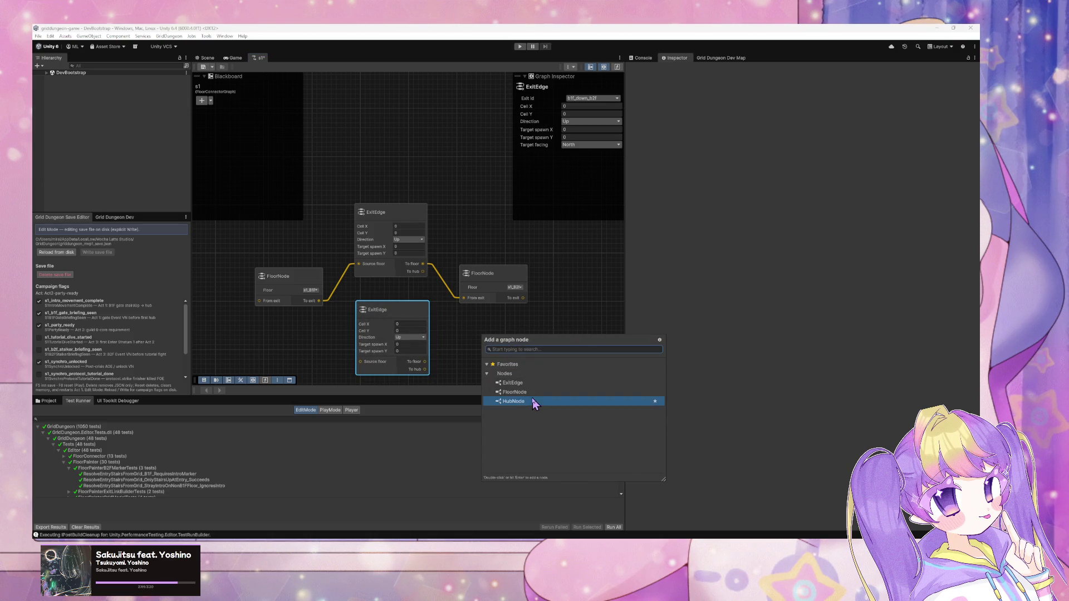
double_click(534, 402)
left_click(511, 360)
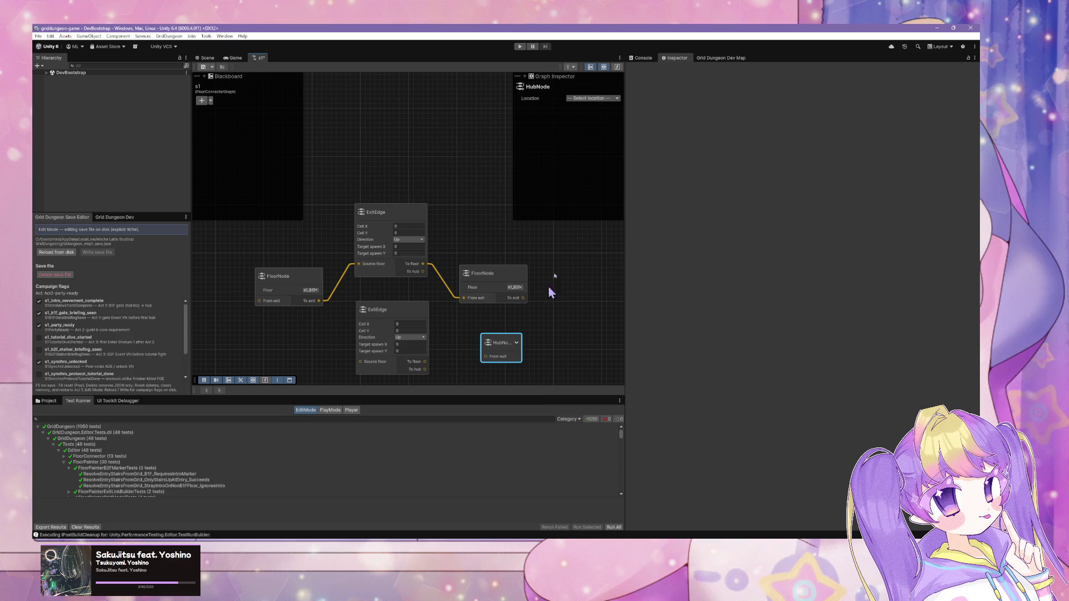
left_click(603, 99)
left_click(593, 122)
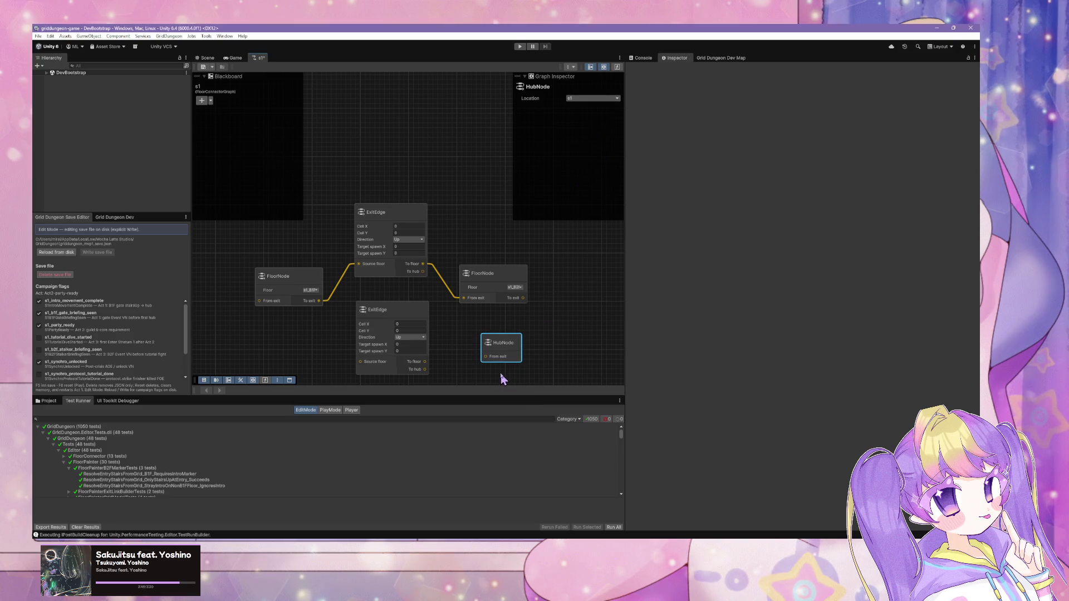
left_click_drag(503, 359, 509, 344)
Wire the first FloorNode's To exit into the lower ExitEdge, and that edge's To hub into the HubNode.
mouse_move(404, 321)
left_mouse_down()
mouse_move(409, 237)
mouse_move(438, 155)
mouse_move(405, 299)
left_mouse_up()
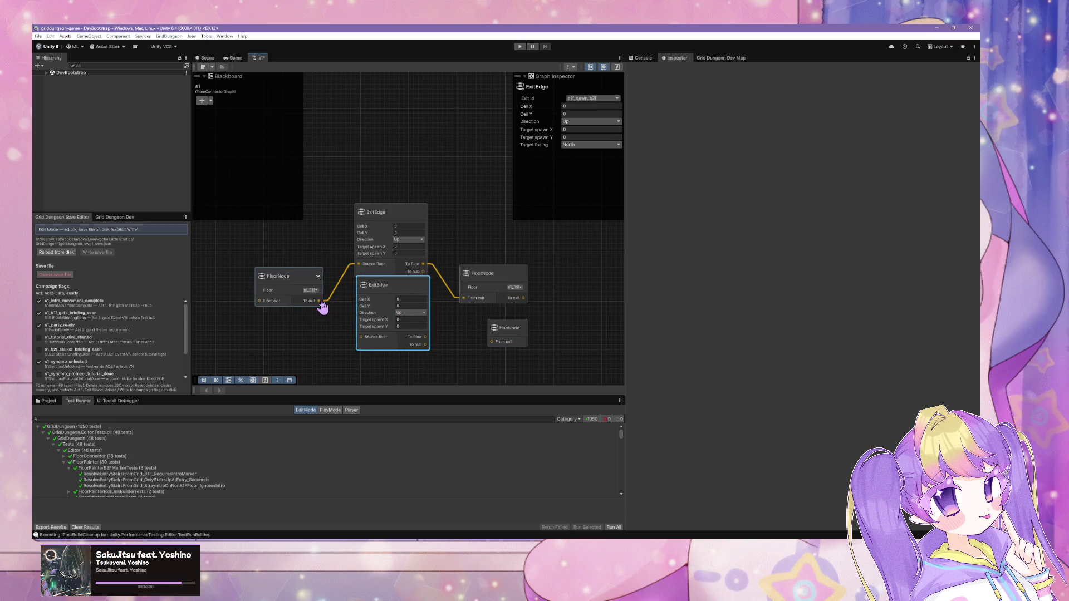
left_click_drag(321, 301, 361, 337)
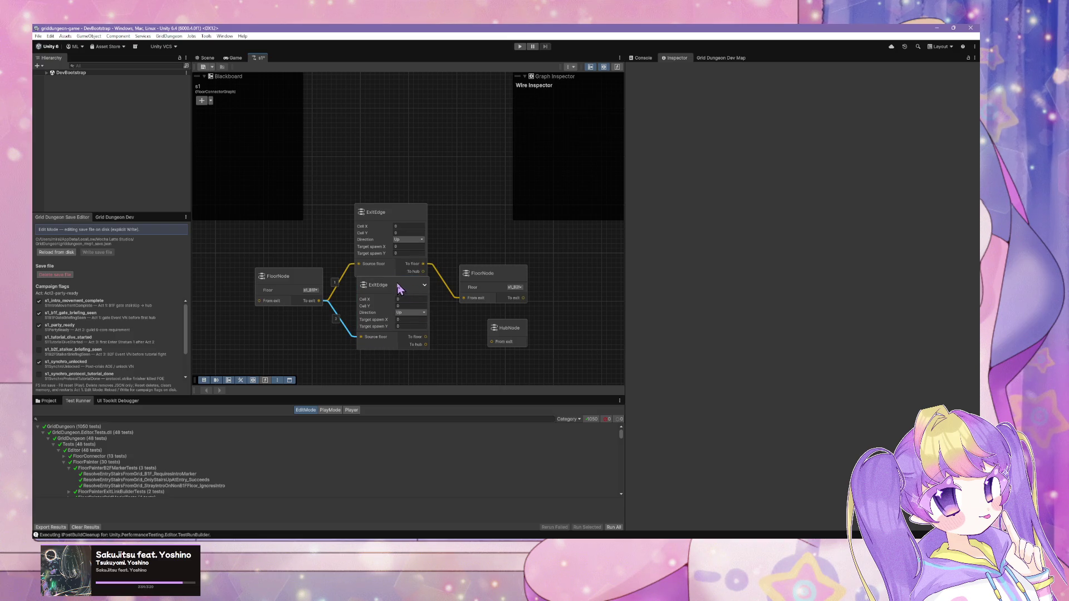
left_click_drag(399, 288, 388, 301)
mouse_move(418, 362)
left_mouse_down()
mouse_move(453, 358)
mouse_move(441, 377)
mouse_move(502, 318)
mouse_move(496, 360)
left_mouse_up()
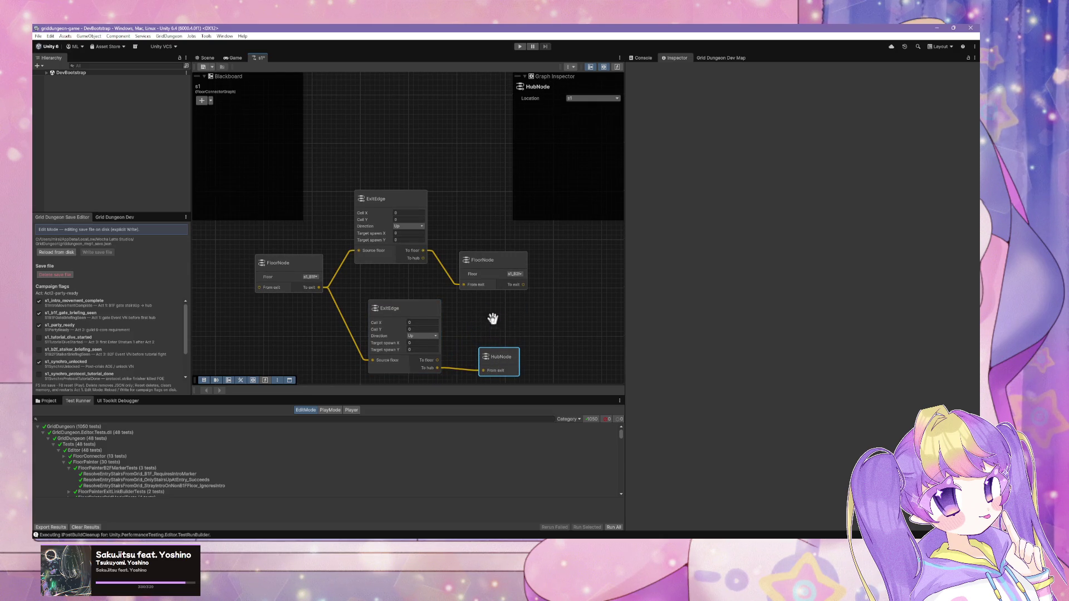
left_click_drag(493, 313, 490, 340)
mouse_move(495, 303)
left_mouse_down()
mouse_move(509, 265)
mouse_move(487, 166)
left_mouse_up()
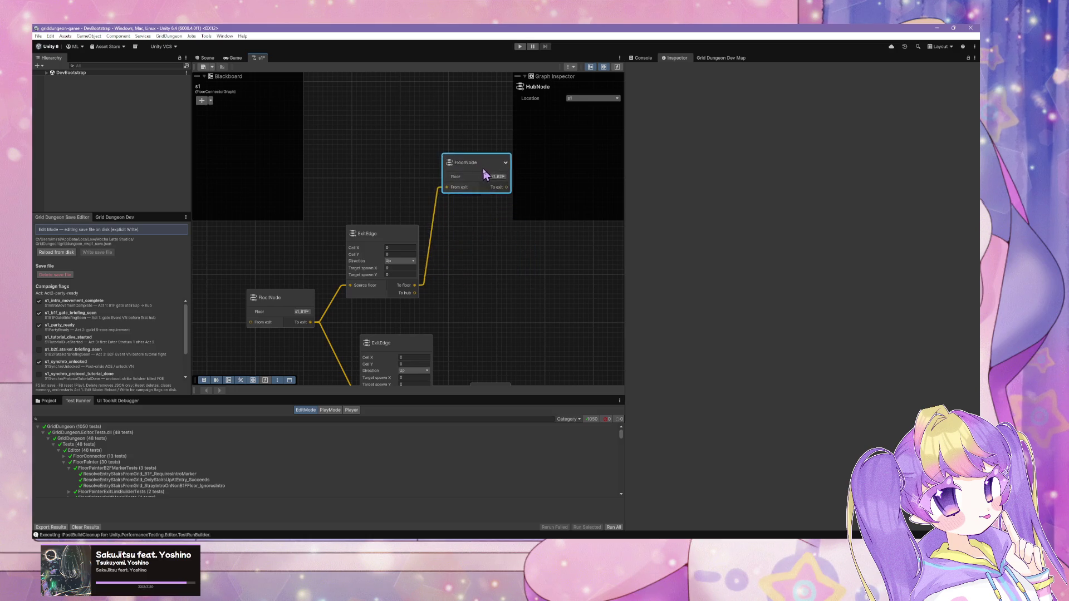
Duplicate an ExitEdge and wire floor s1_B2F's To exit into the copy.
left_click(407, 235)
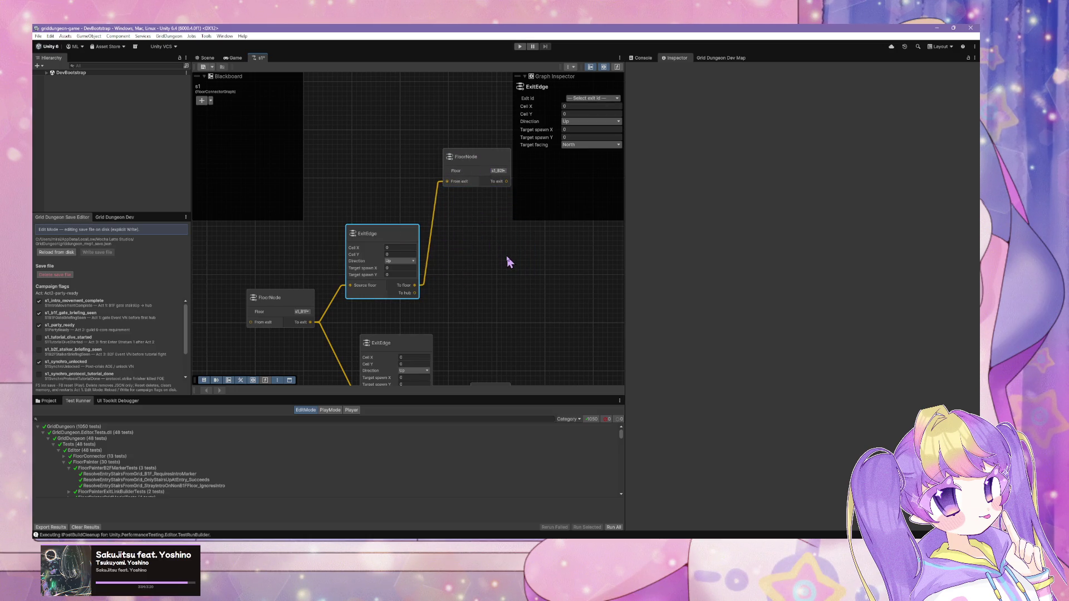
key("ctrl+d")
left_click_drag(505, 265, 539, 238)
mouse_move(494, 161)
left_mouse_down()
mouse_move(429, 174)
mouse_move(476, 305)
left_mouse_up()
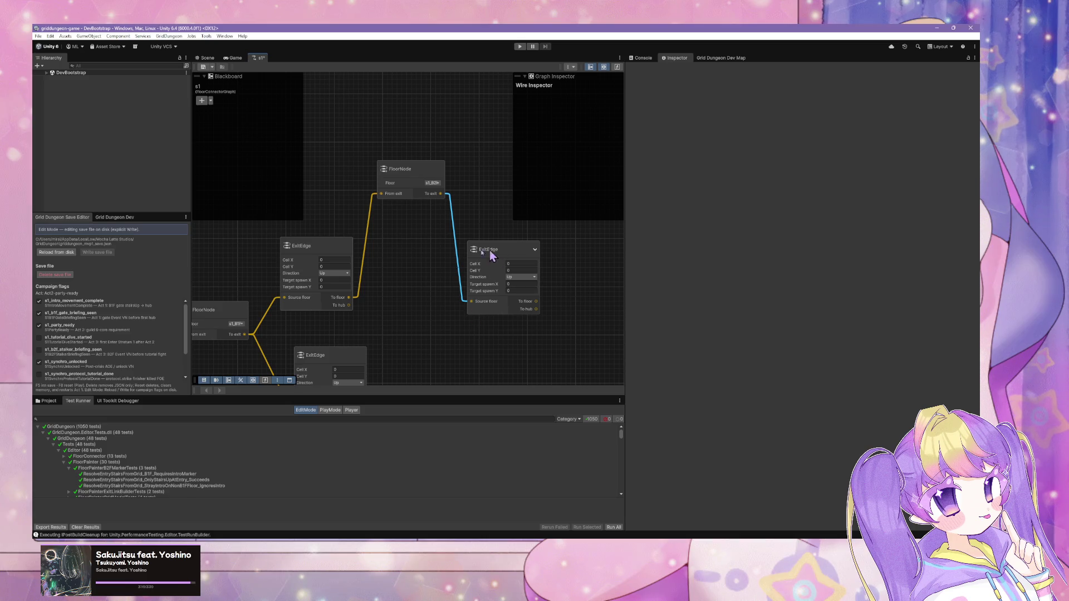
Set the left ExitEdge's exit id to b1f_down_b2f.
left_click(313, 247)
left_click(593, 98)
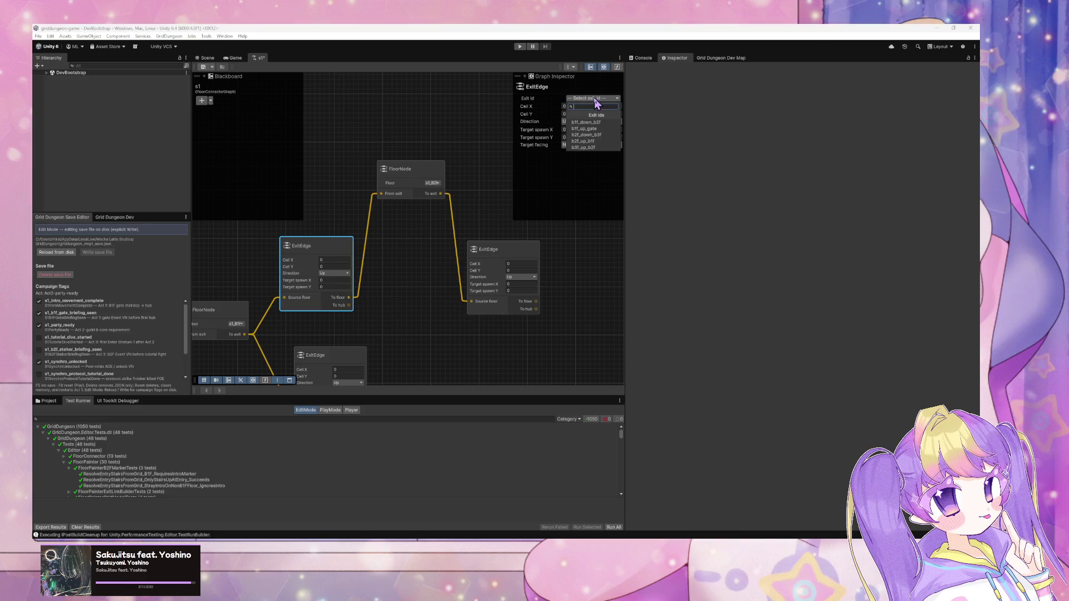
left_click(612, 128)
mouse_move(338, 147)
left_mouse_down()
mouse_move(370, 119)
mouse_move(409, 132)
mouse_move(424, 207)
left_mouse_up()
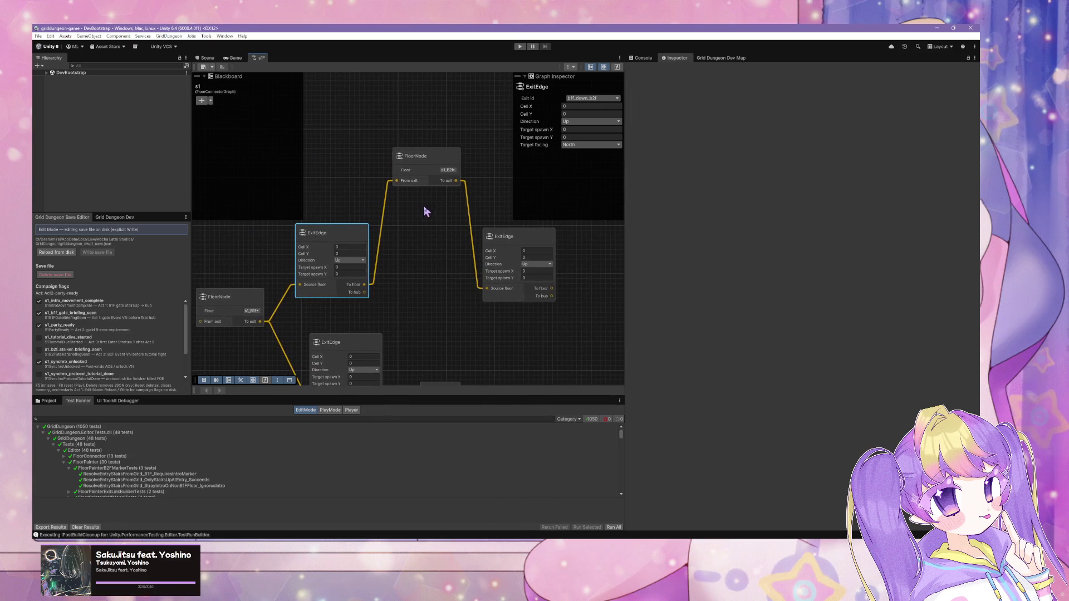
left_click_drag(346, 238, 346, 239)
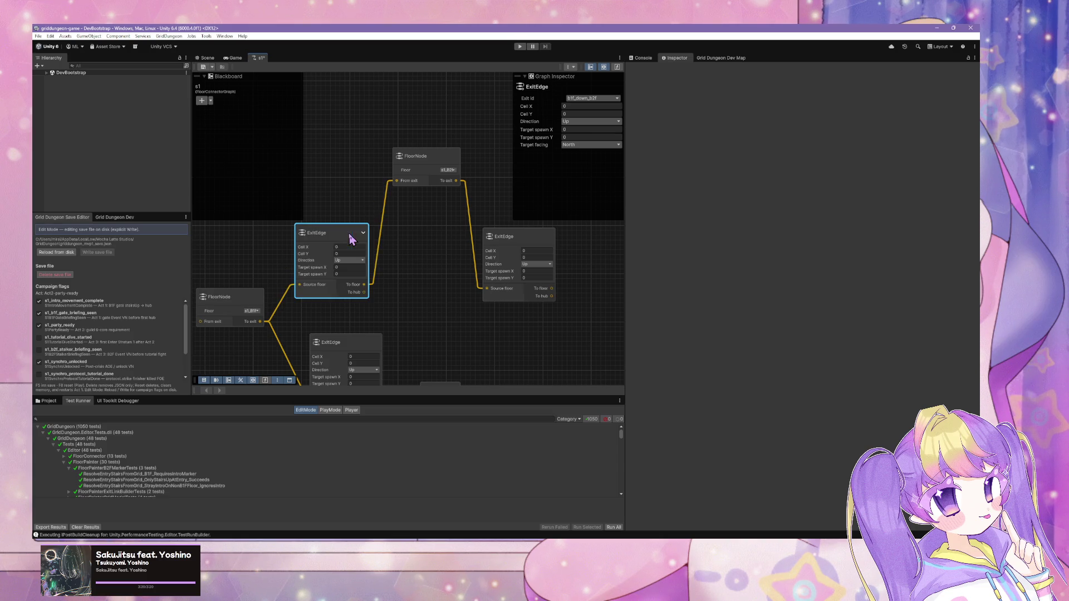
Set the direction of both the left and right ExitEdges to Down.
left_click(356, 261)
left_click(359, 277)
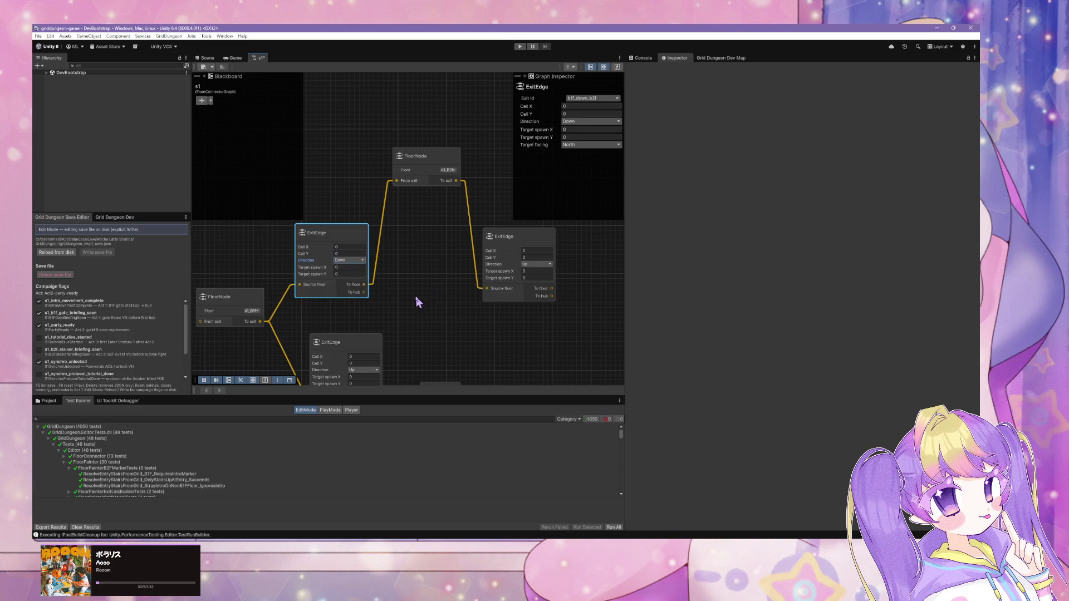
left_click_drag(418, 297, 447, 233)
left_click_drag(421, 277, 349, 362)
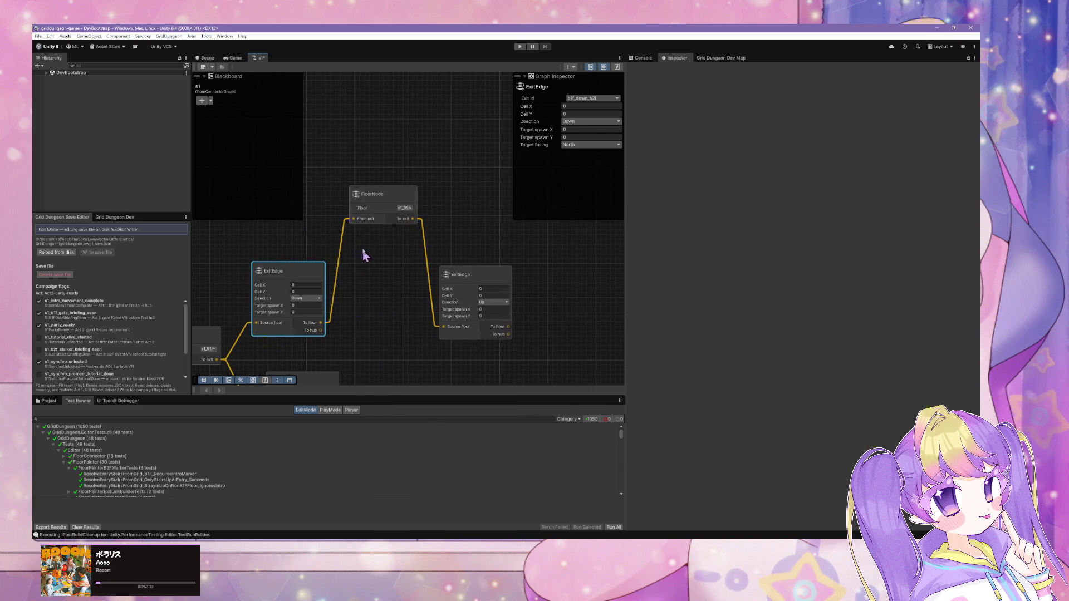
left_click(484, 303)
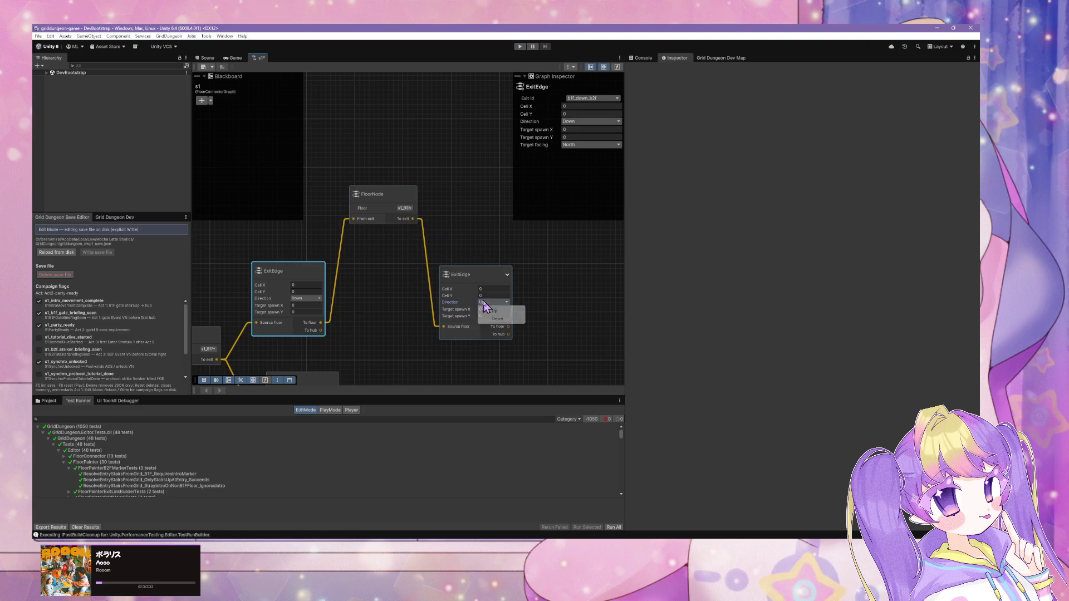
left_click(496, 318)
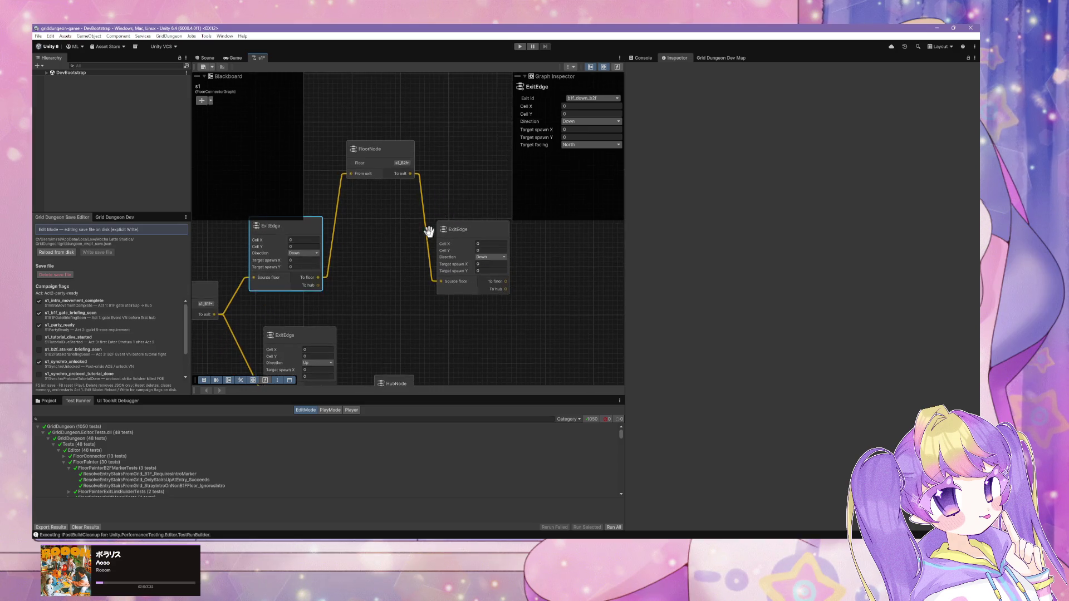
left_click_drag(432, 227, 401, 266)
right_click(523, 277)
left_click(536, 285)
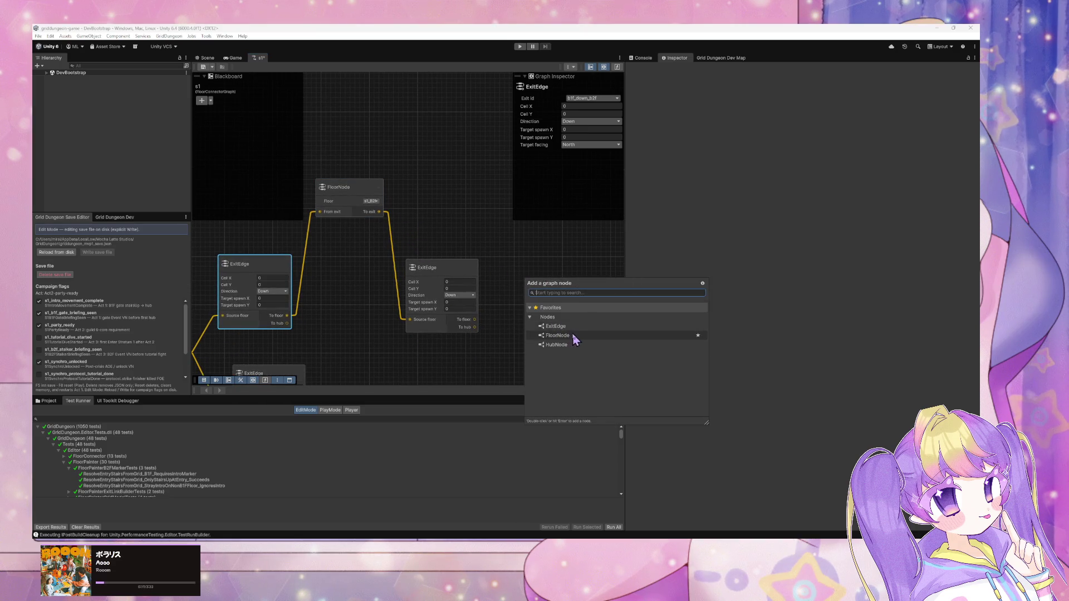
Add a FloorNode and set its floor to s1_B3F.
left_click(577, 337)
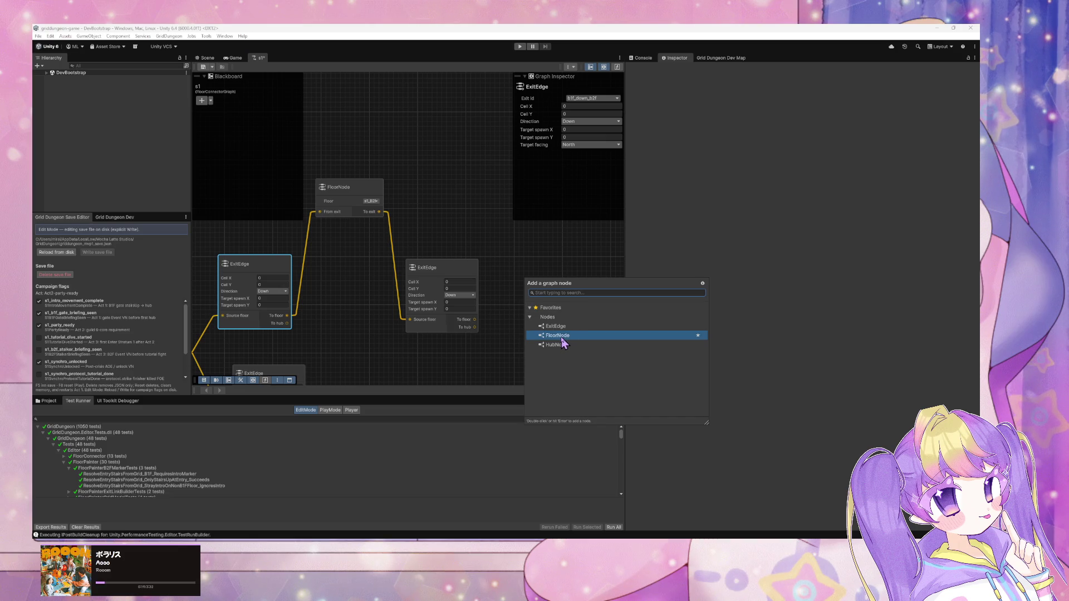
double_click(562, 337)
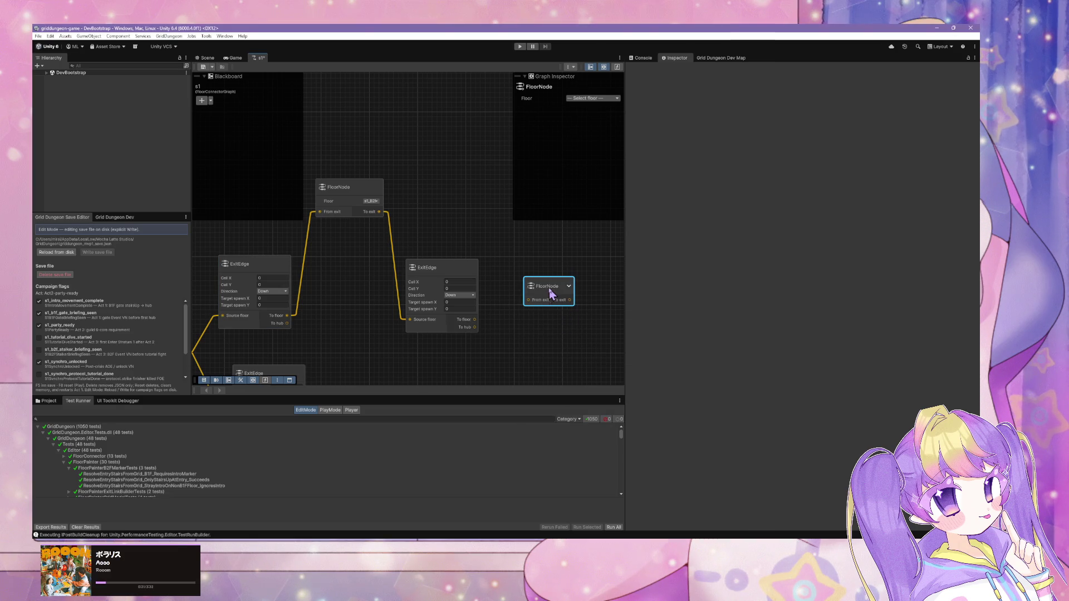
left_click(606, 103)
left_click(580, 134)
left_click_drag(556, 288, 536, 234)
Wire the Down ExitEdge's To floor output into the s1_B3F FloorNode.
mouse_move(506, 327)
left_mouse_down()
mouse_move(433, 363)
mouse_move(433, 279)
left_mouse_up()
left_click(434, 279)
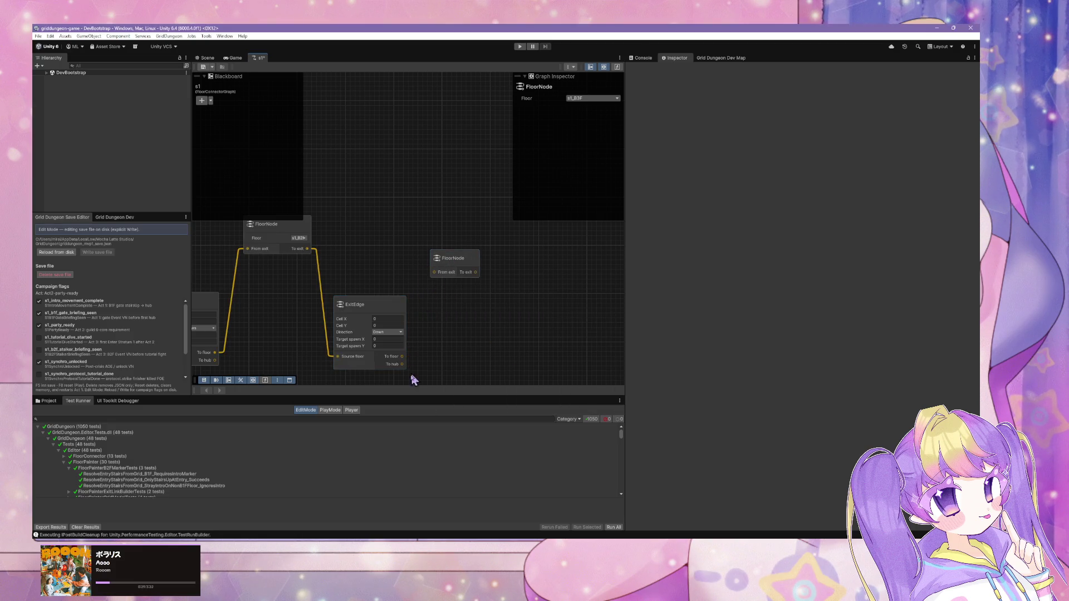
mouse_move(402, 357)
left_mouse_down()
mouse_move(470, 229)
mouse_move(471, 241)
left_mouse_up()
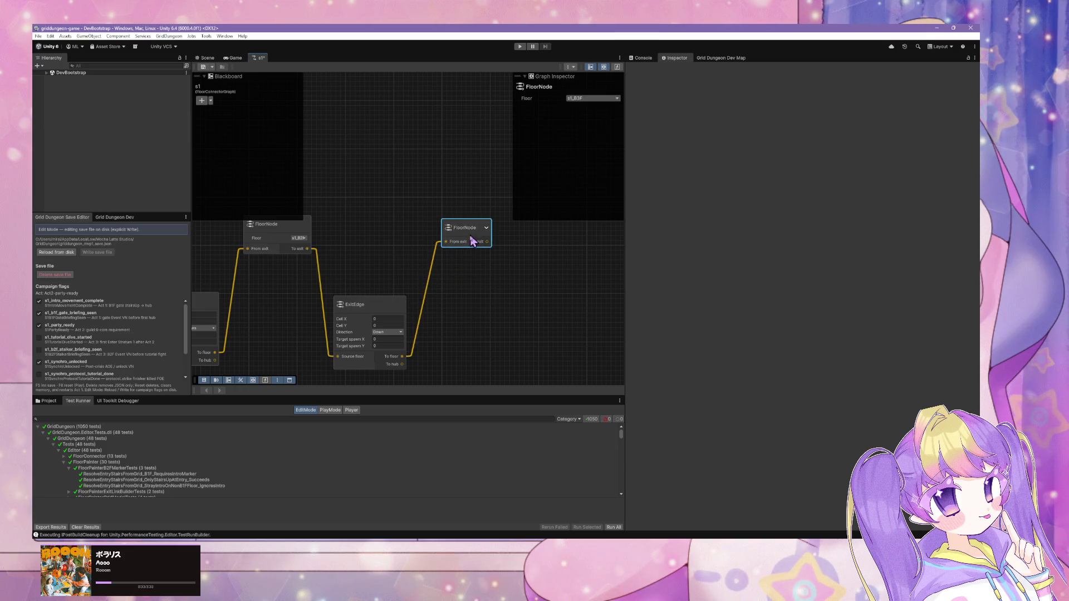
mouse_move(415, 312)
left_mouse_down()
mouse_move(484, 244)
mouse_move(442, 279)
mouse_move(496, 250)
mouse_move(422, 298)
mouse_move(348, 225)
mouse_move(289, 265)
left_mouse_up()
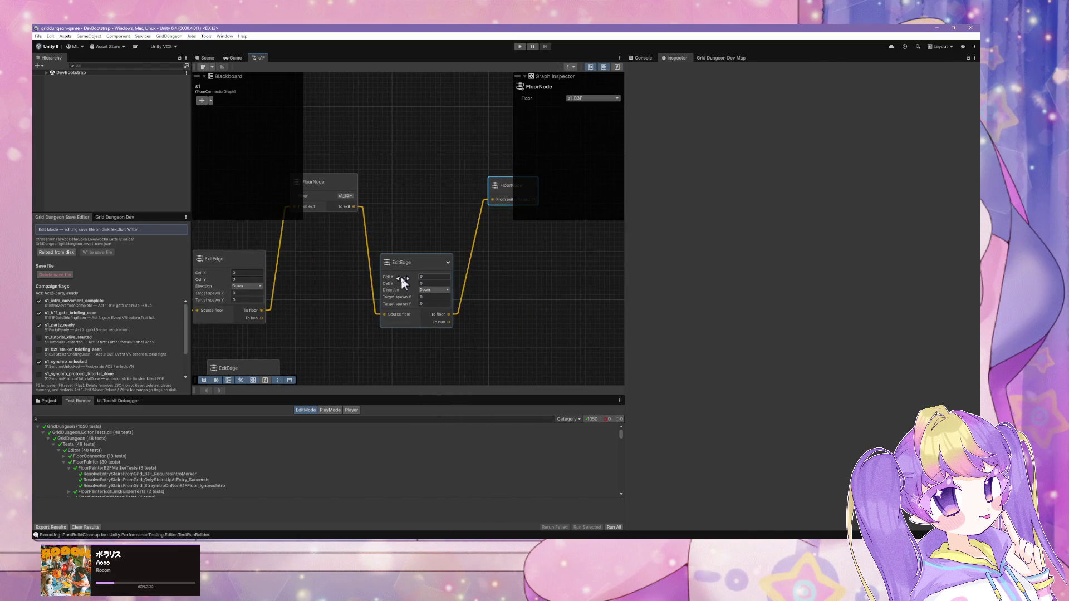
left_click(261, 259)
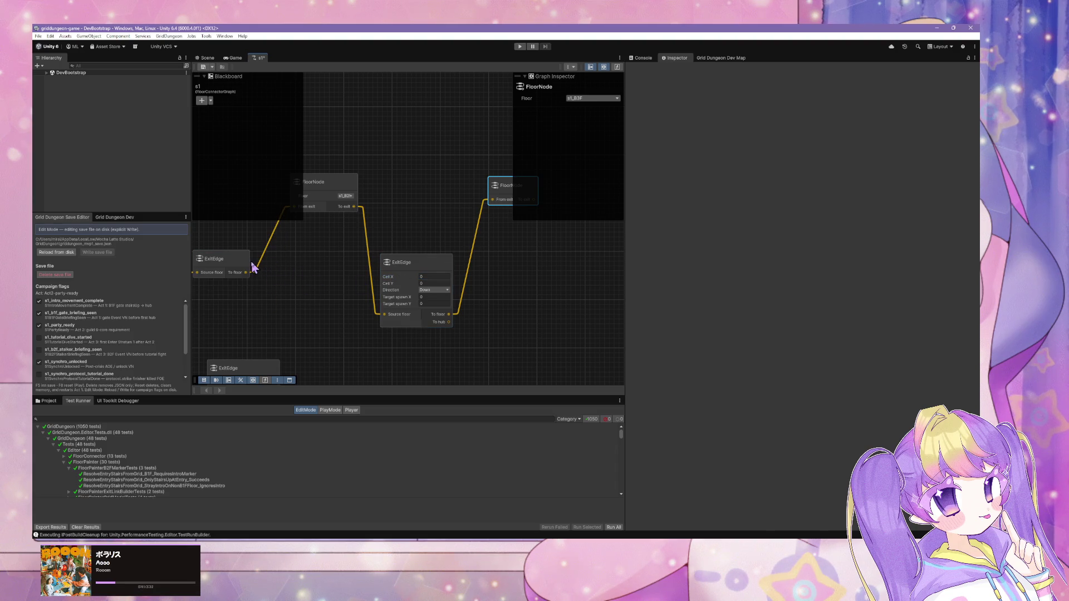
left_click(260, 259)
left_click_drag(365, 334, 468, 258)
left_click_drag(505, 310, 508, 306)
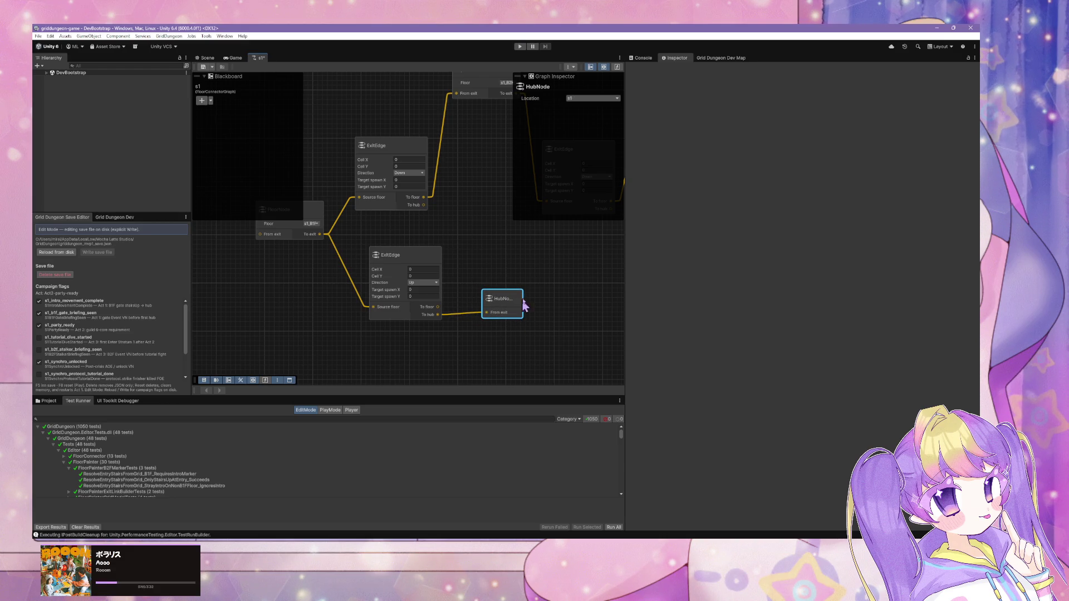
Give the lower ExitEdge exit id b1f_up_gate and the right ExitEdge b2f_down_b3f.
left_click(400, 259)
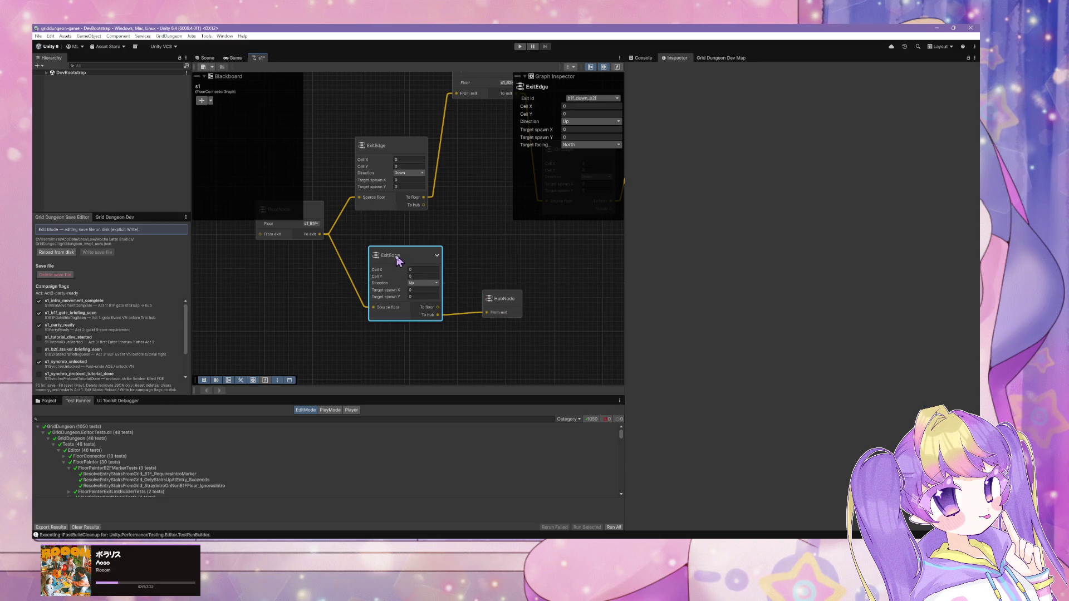
left_click(616, 100)
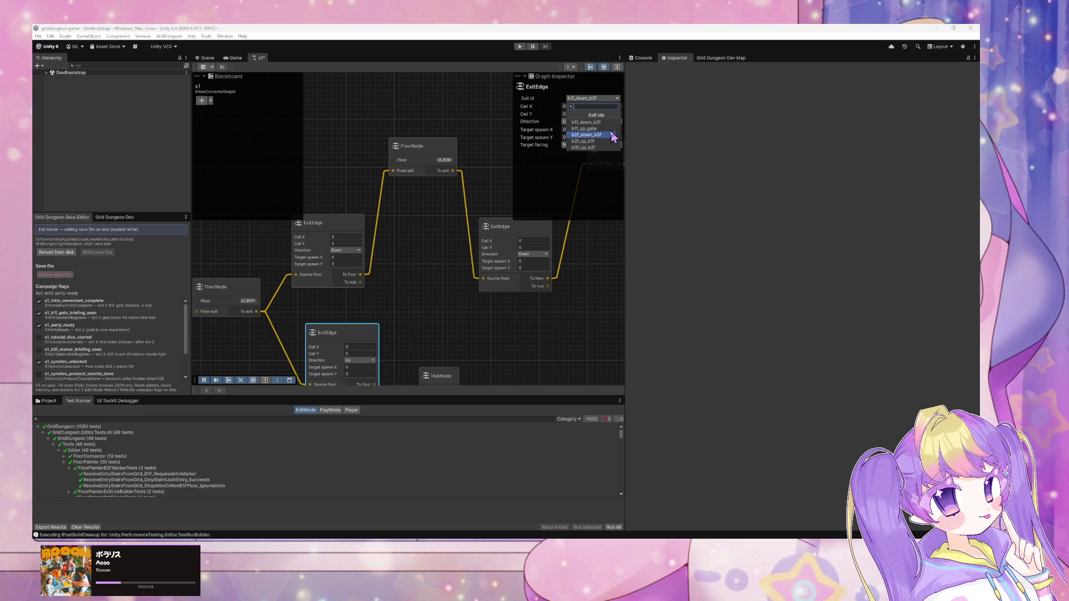
left_click(611, 129)
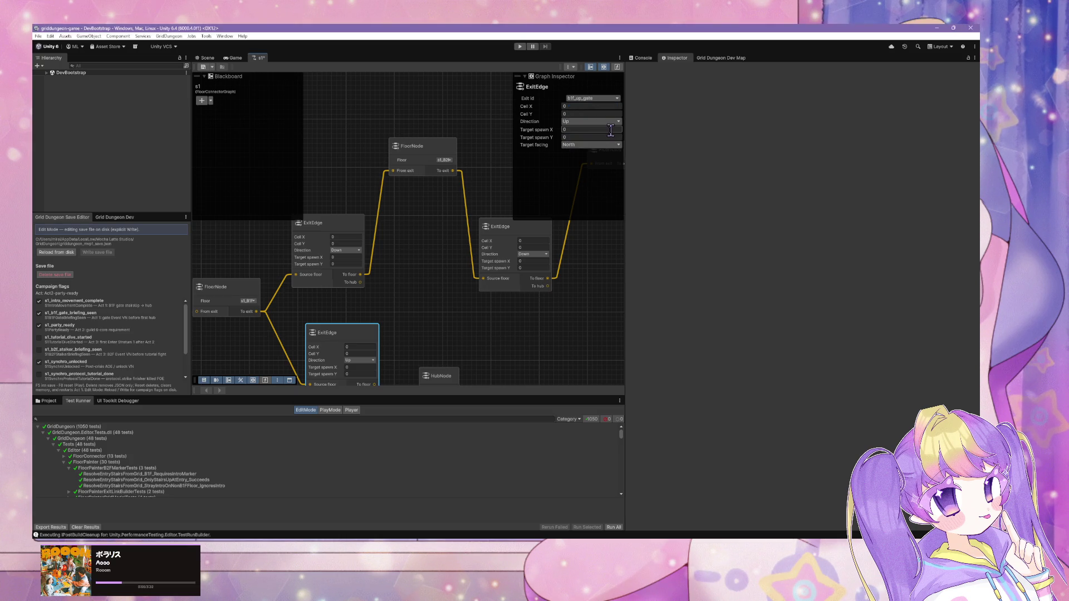
left_click(467, 231)
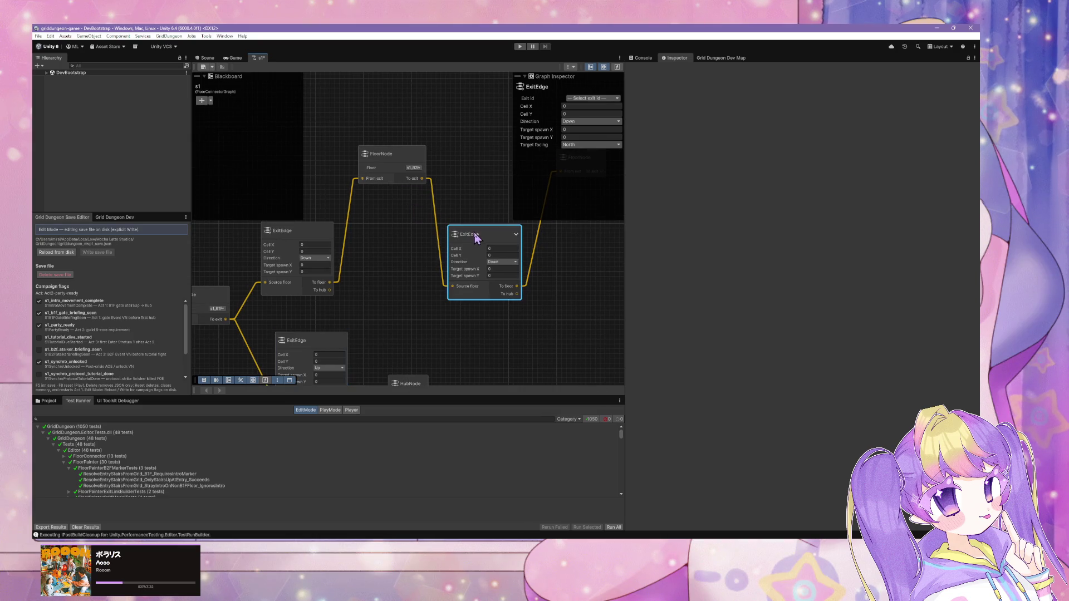
left_click(609, 99)
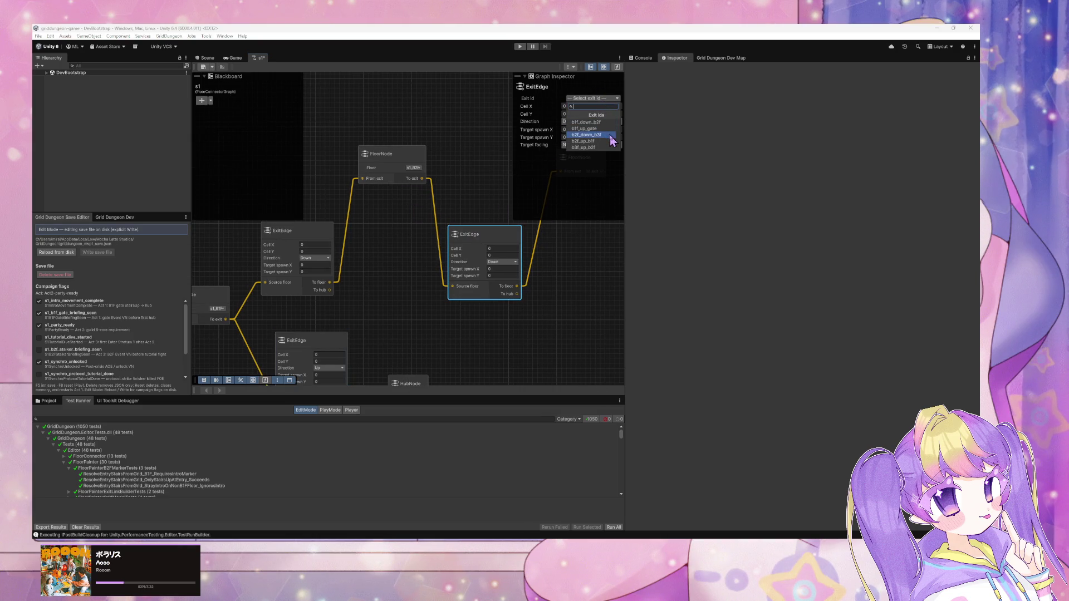
left_click(612, 135)
Look over the whole graph and confirm the left ExitEdge's exit id is b1f_down_b2f.
left_click(305, 246)
key("Return")
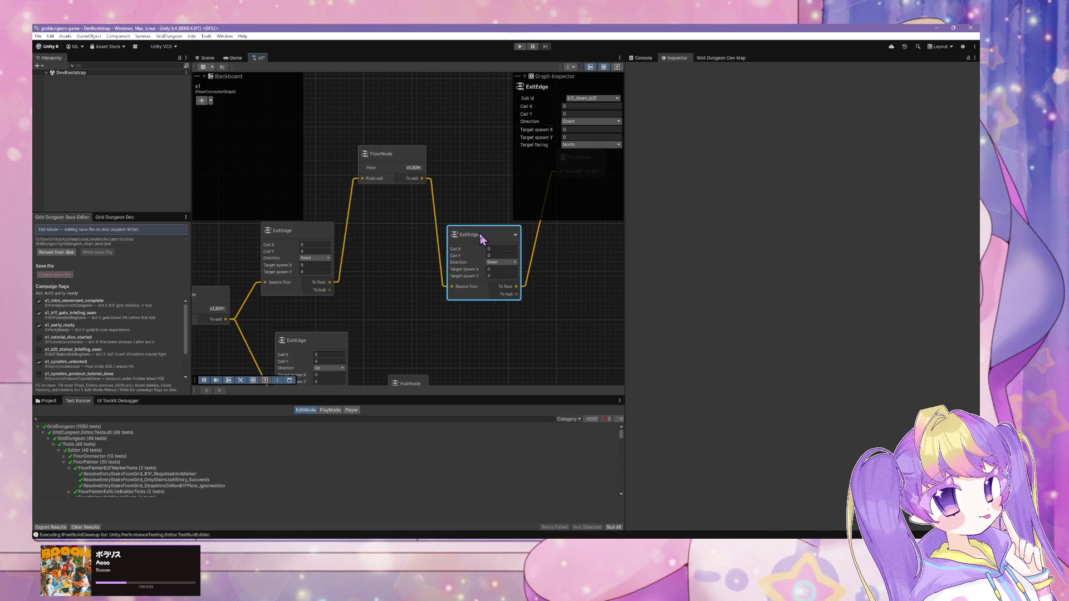
scroll(359, 165, "down", 1)
scroll(359, 166, "down", 2)
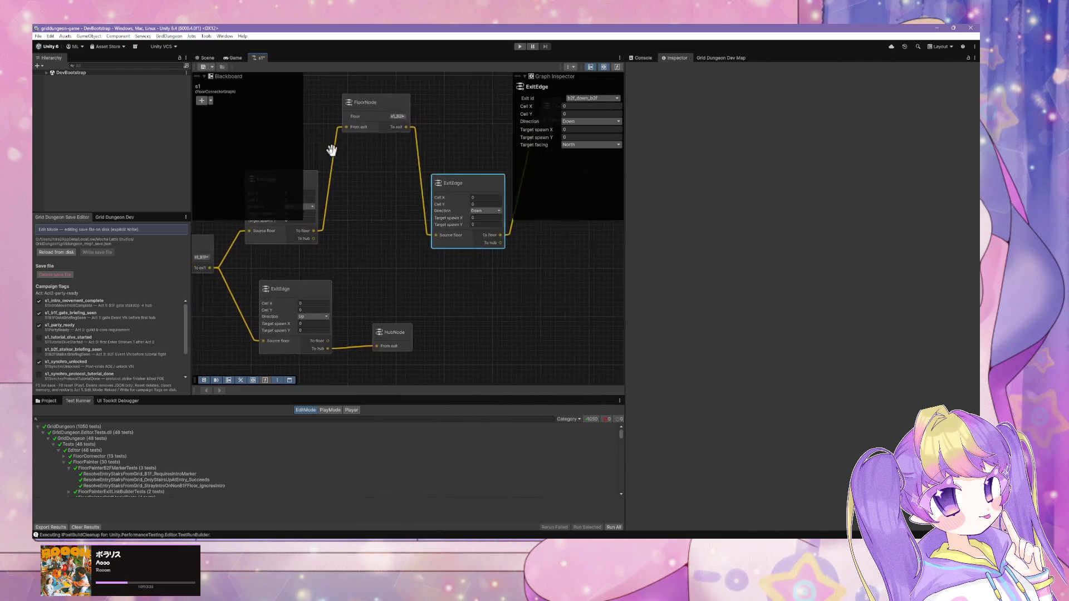
mouse_move(368, 151)
left_mouse_down()
mouse_move(446, 151)
mouse_move(418, 167)
mouse_move(394, 155)
left_mouse_up()
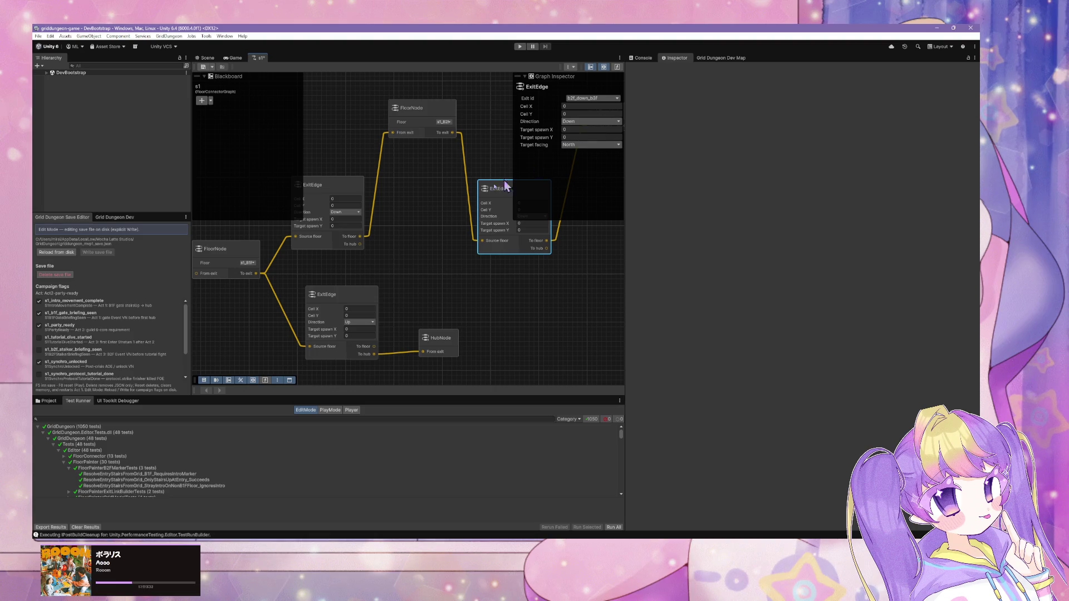
left_click(332, 124)
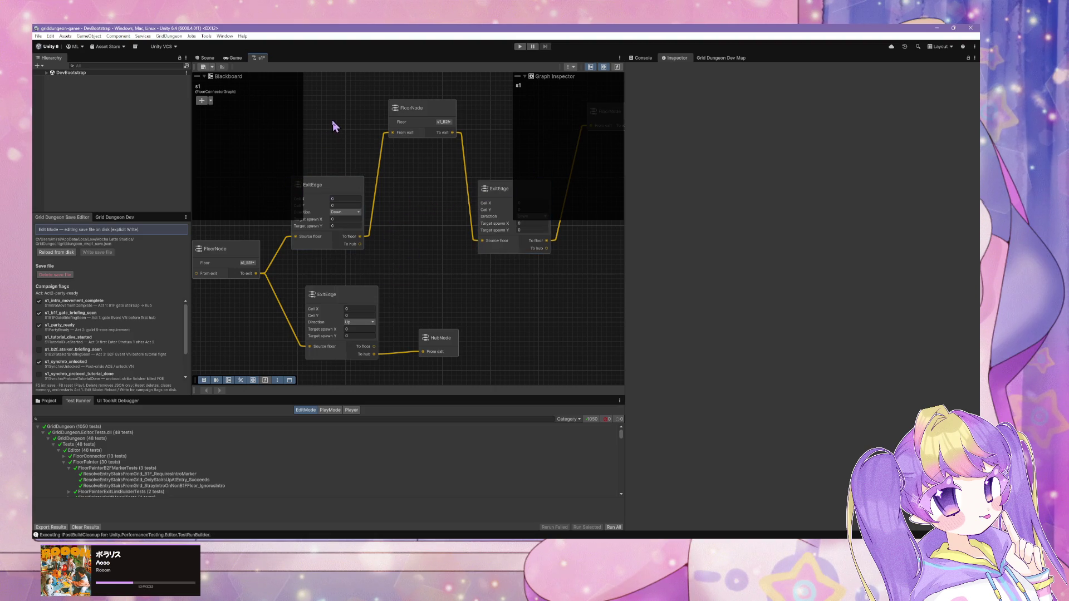
left_click(328, 199)
left_click(325, 104)
Save the s1 graph, then find the s1 Floor Connector asset by searching 's1' and select it.
key("ctrl+s")
left_click(49, 401)
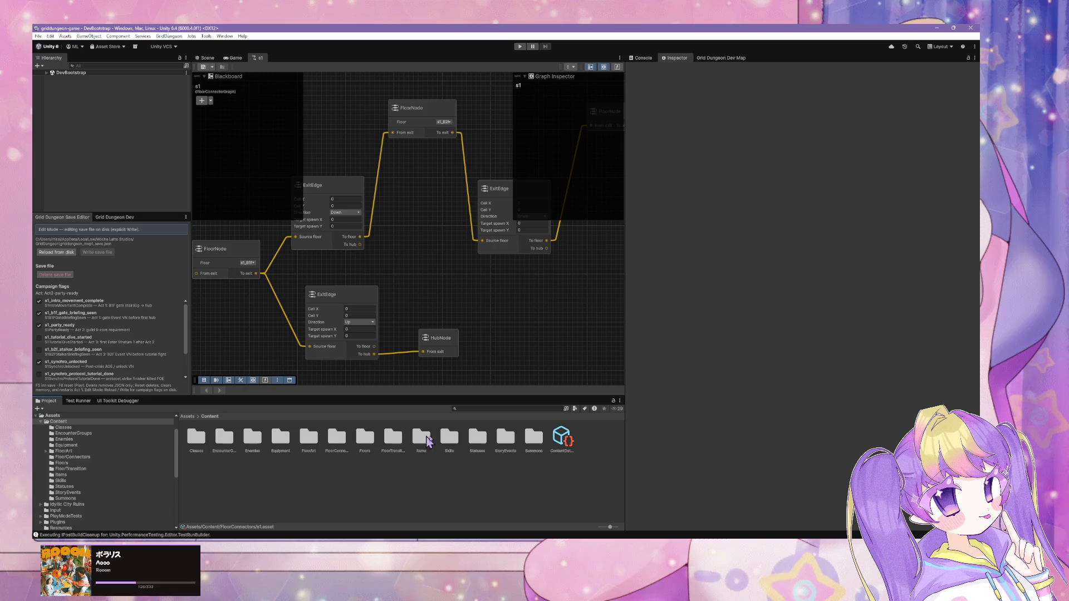
type("s")
left_click(536, 410)
type("s1")
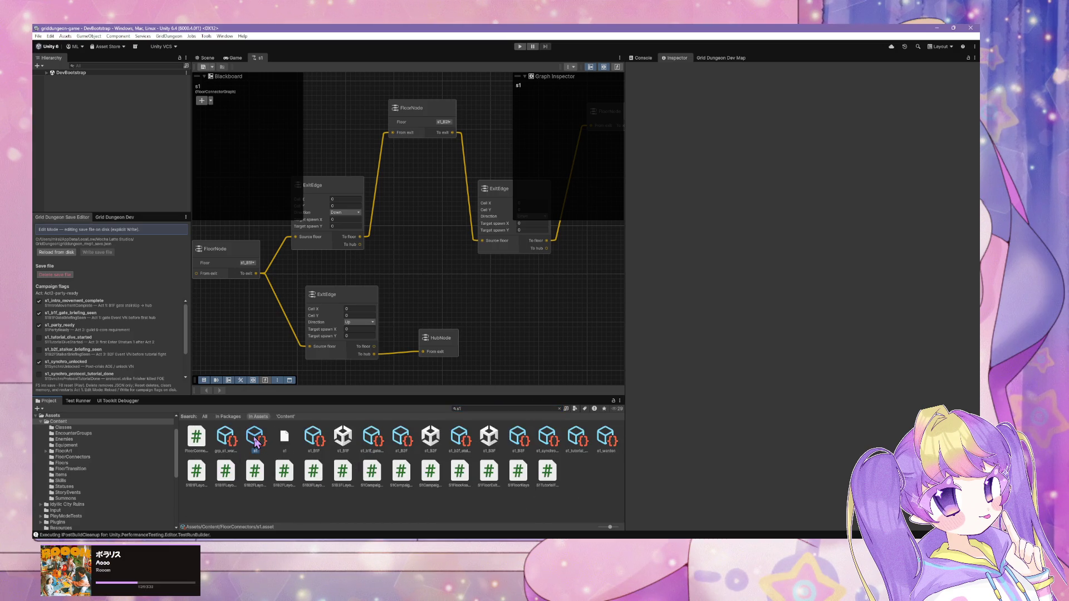
left_click(255, 439)
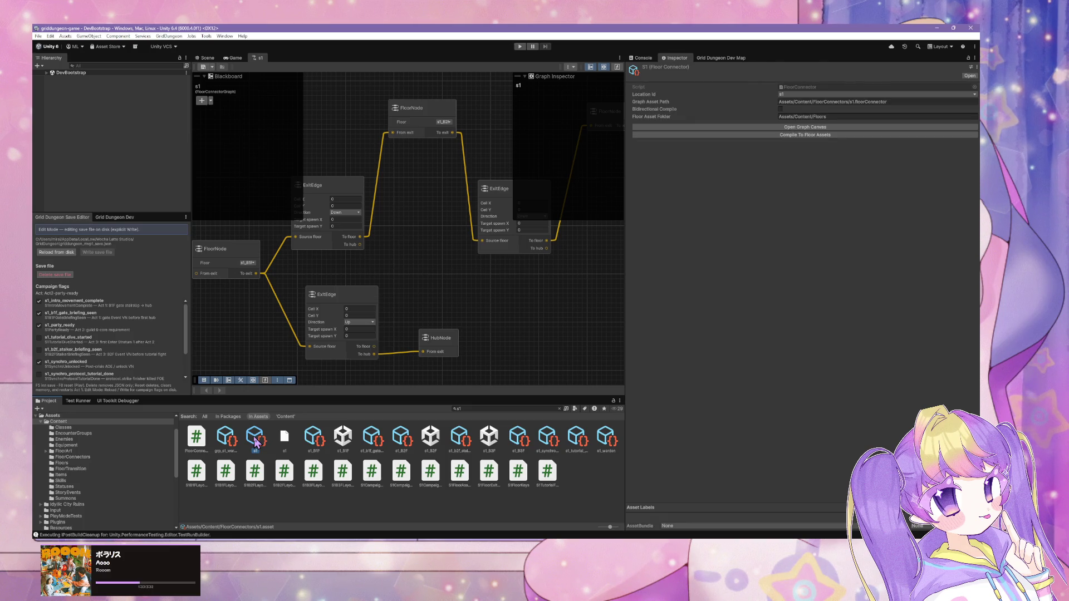
Switch to Cursor and scroll through the agent's companion-panel diffs and completion summary.
mouse_move(572, 539)
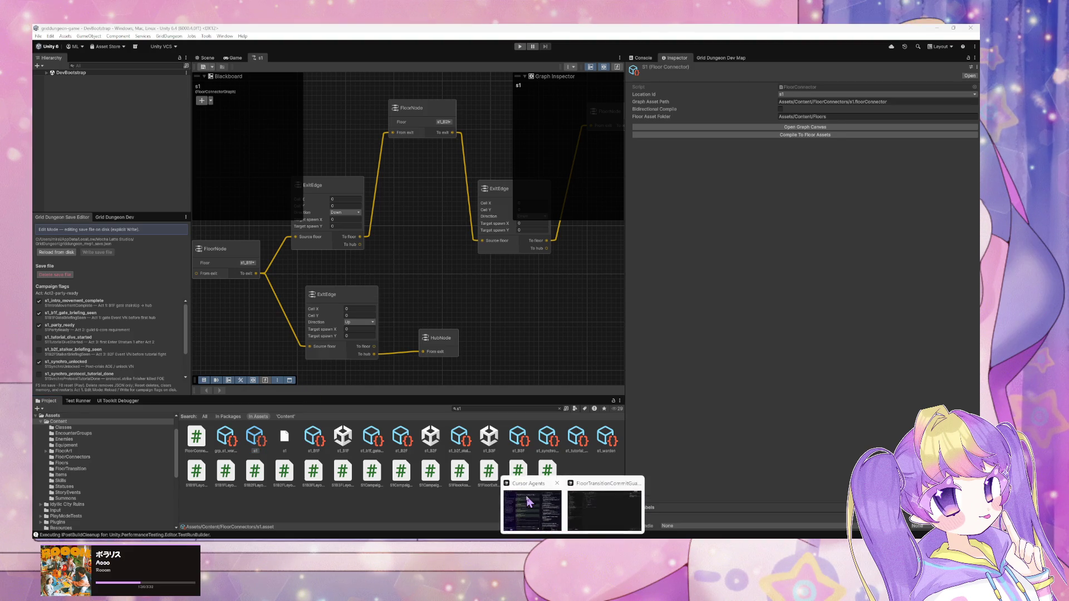
left_click(530, 512)
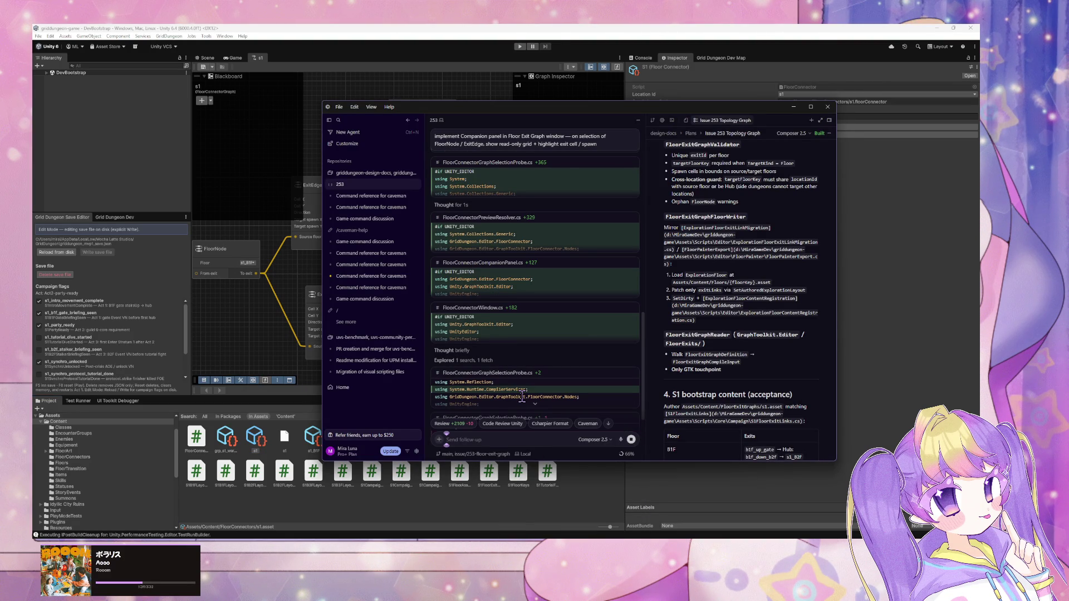
scroll(577, 264, "up", 5)
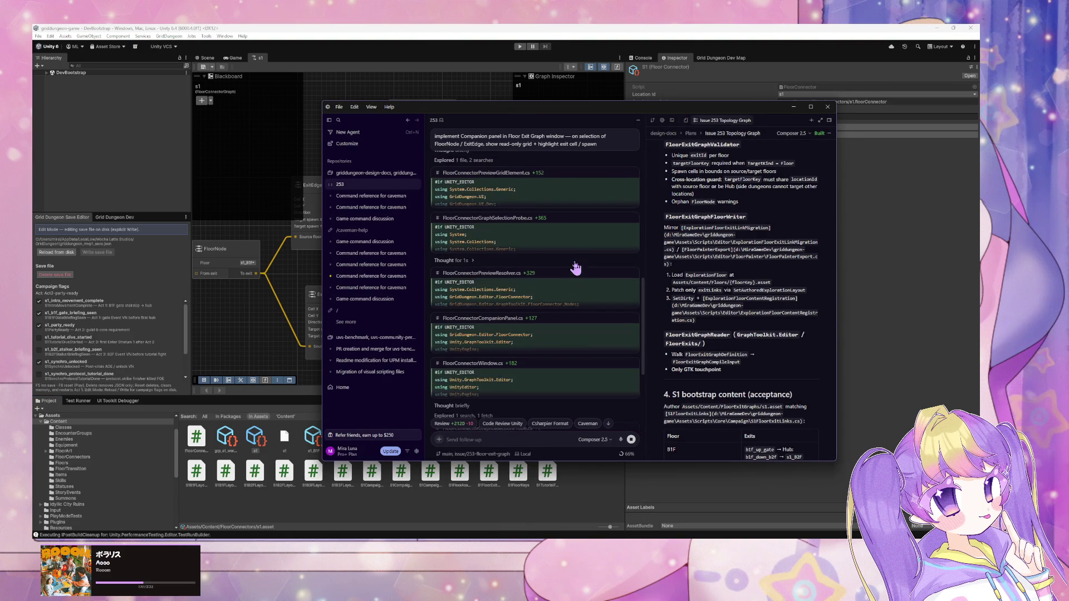
scroll(577, 264, "up", 2)
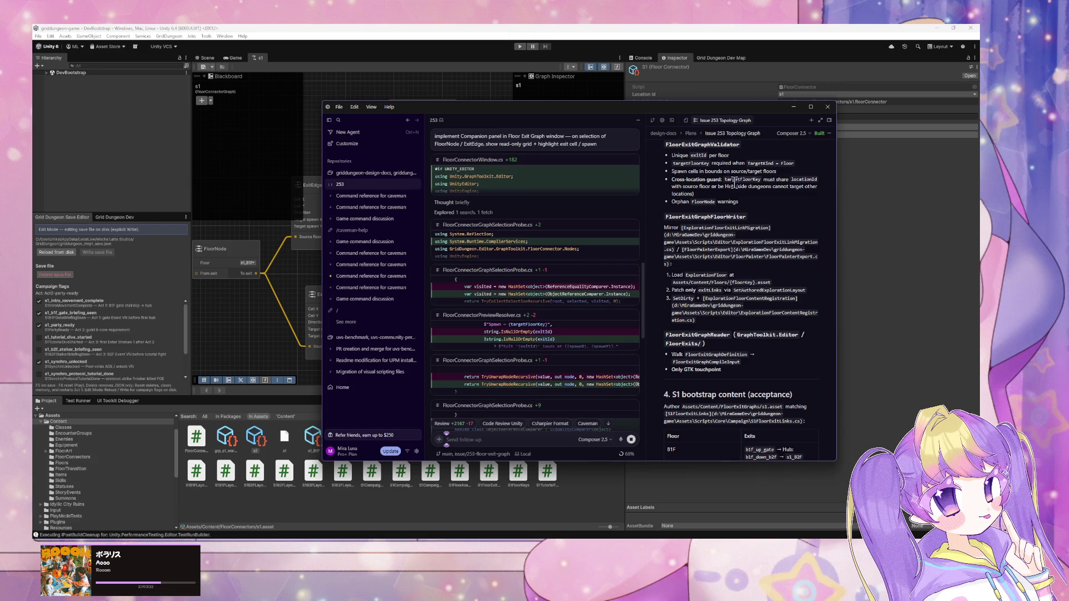
scroll(577, 304, "down", 5)
scroll(575, 316, "down", 7)
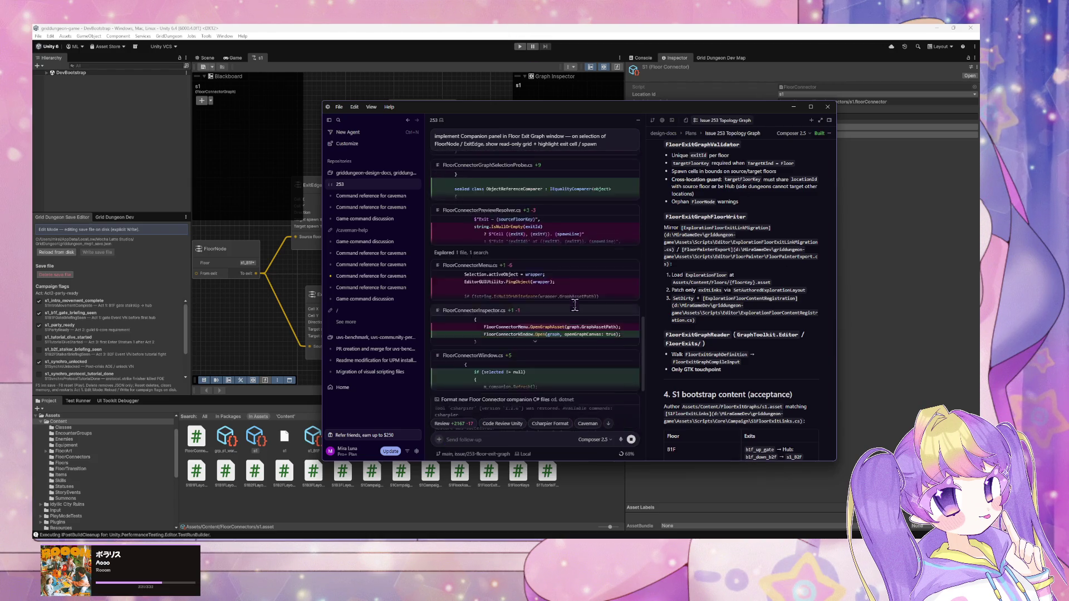
scroll(573, 310, "down", 2)
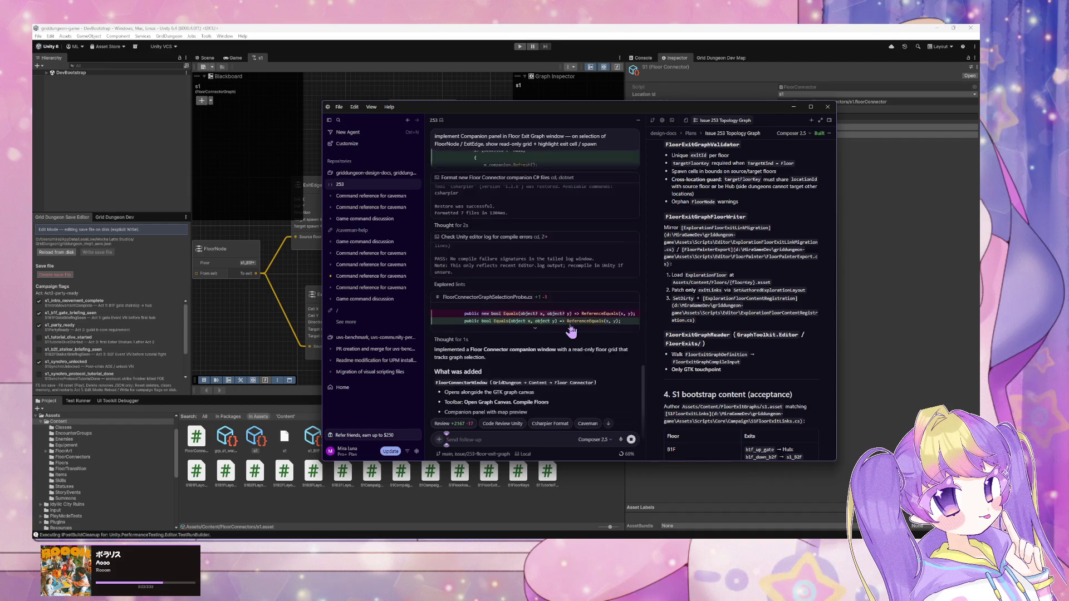
Read the agent's What was added, Preview behavior and Files sections, then return to Unity.
scroll(571, 326, "down", 2)
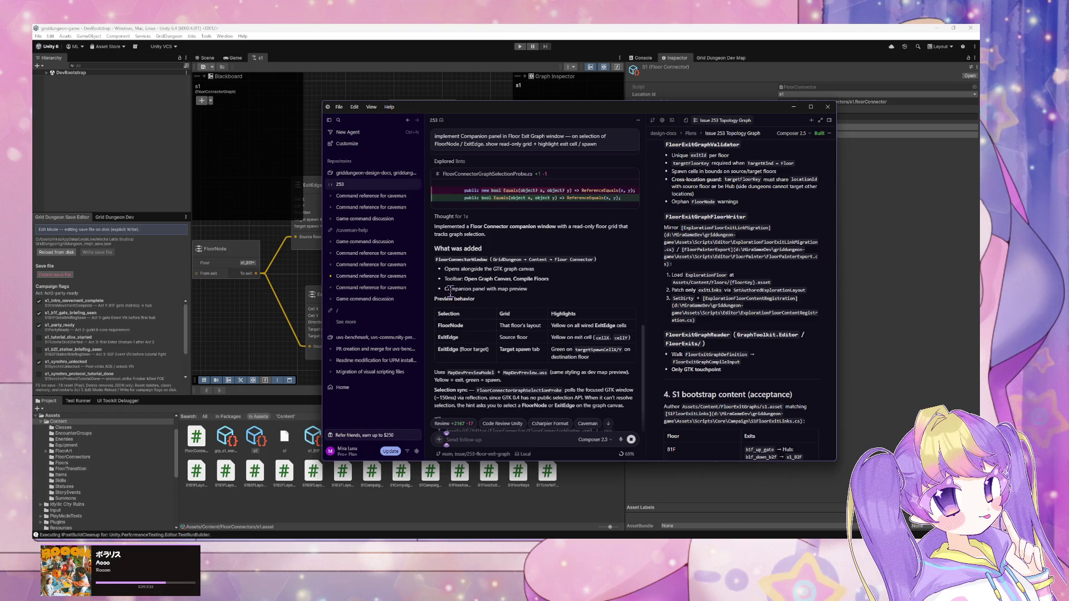
scroll(451, 294, "down", 2)
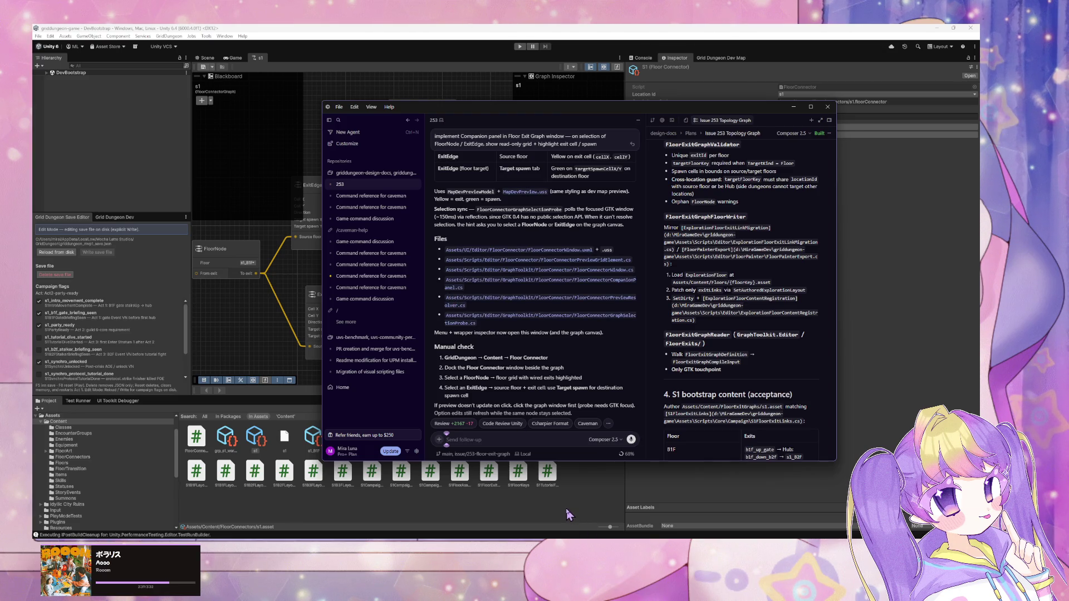
left_click(568, 514)
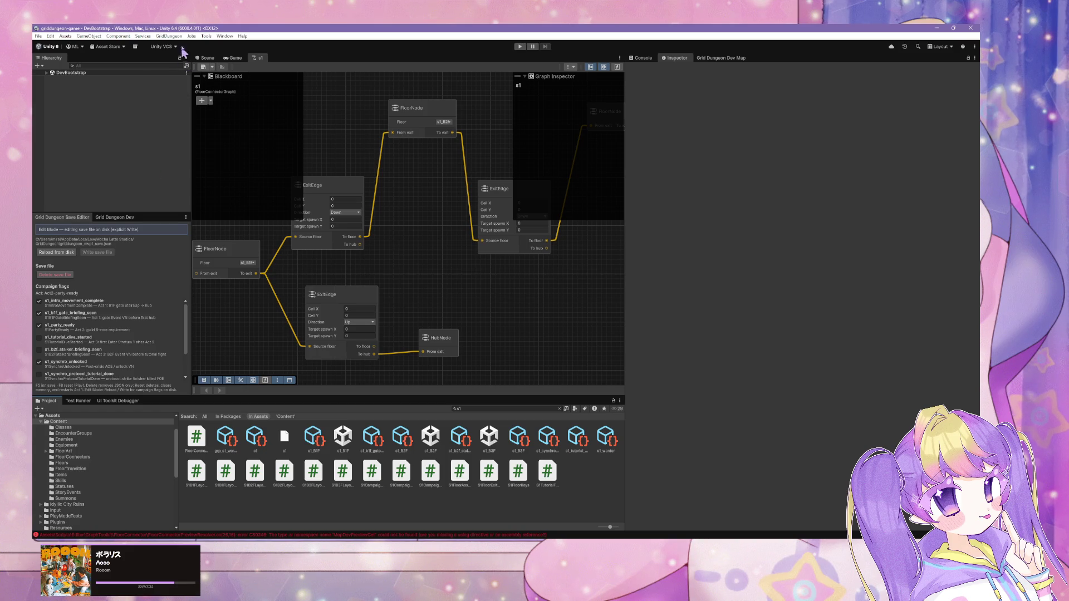
Select the three FloorConnector compile errors in Unity's Console.
left_click(642, 59)
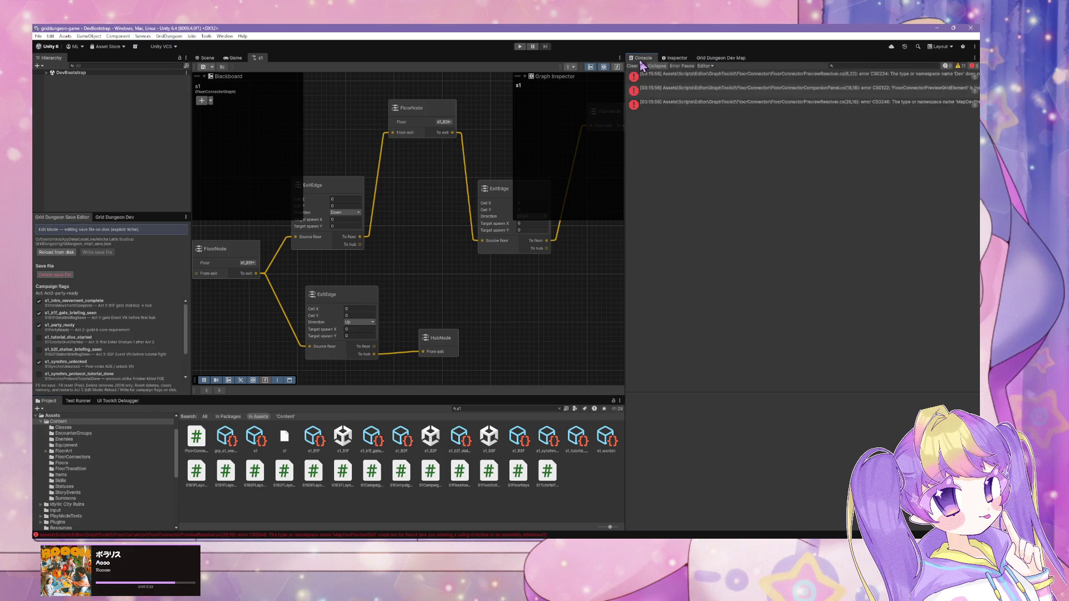
left_click(691, 77)
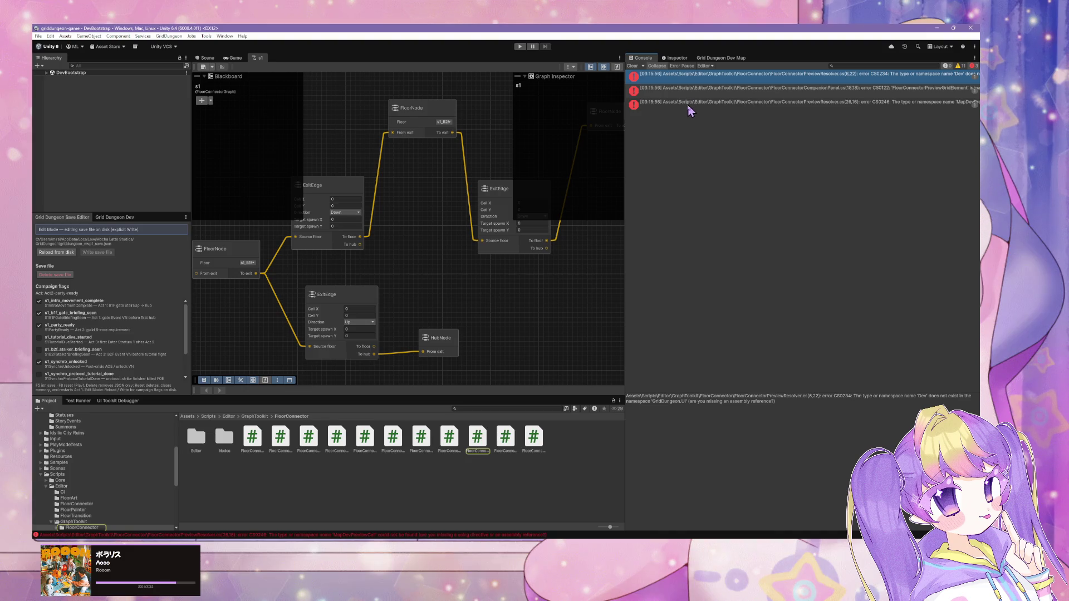
left_click(691, 105, "shift")
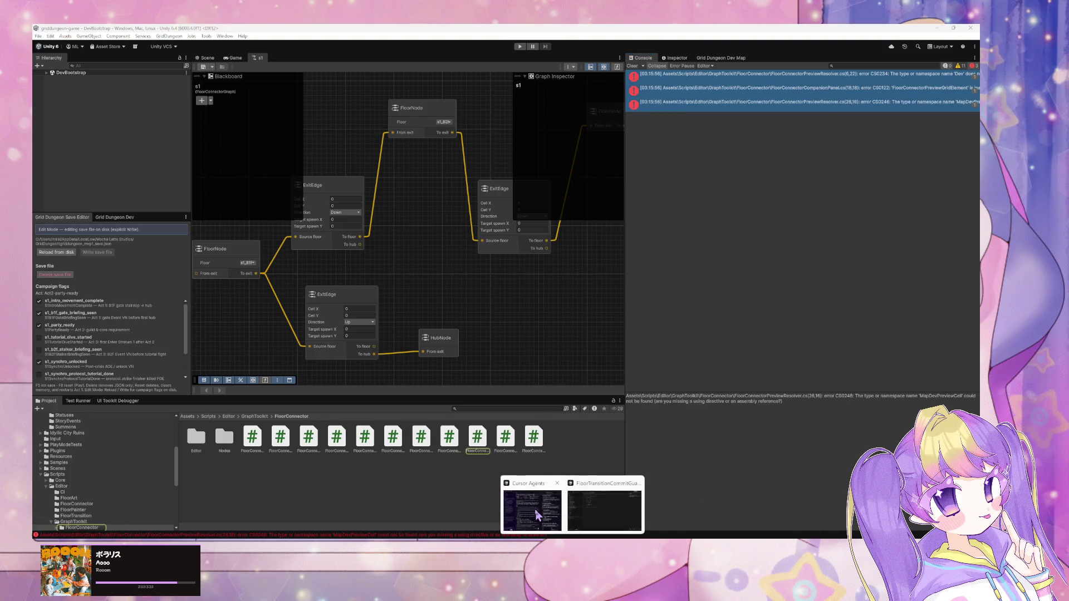
Send the copied compile errors to Cursor's agent with the note 'errors', then return to Unity.
left_click(521, 504)
type("errors")
key("ctrl+v")
key("Return")
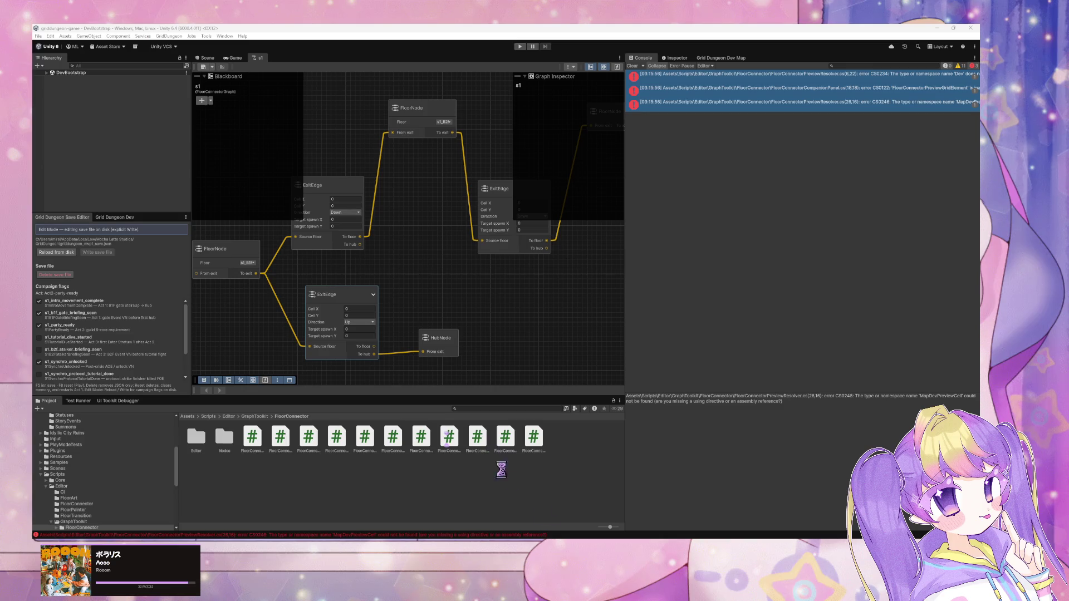
left_click(535, 498)
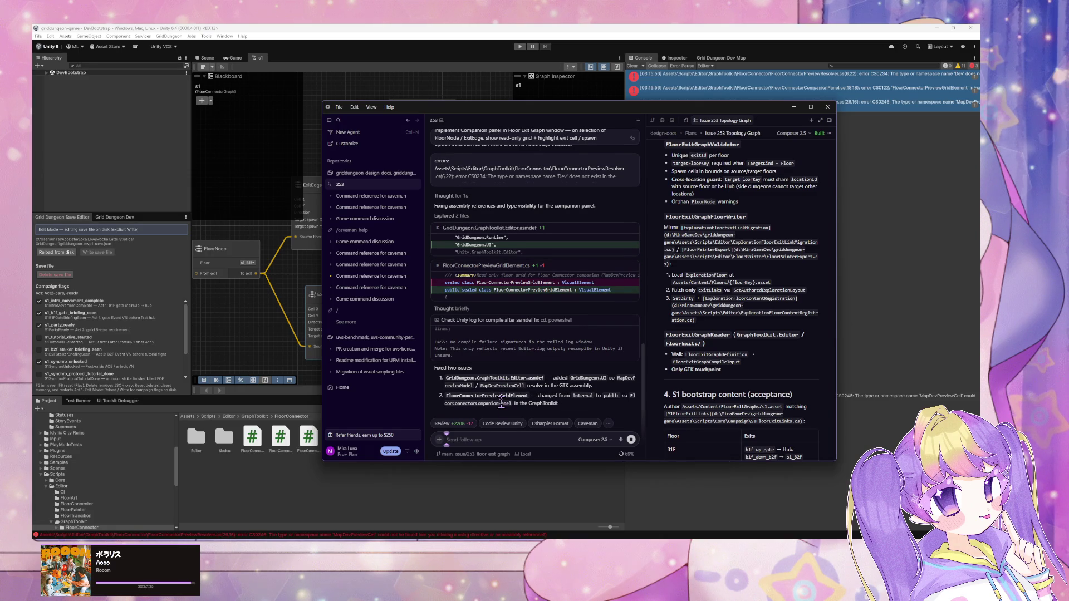
Review the remaining CS1744, CS7036 and CS1579 errors, select all three, and switch to Cursor.
left_click(719, 512)
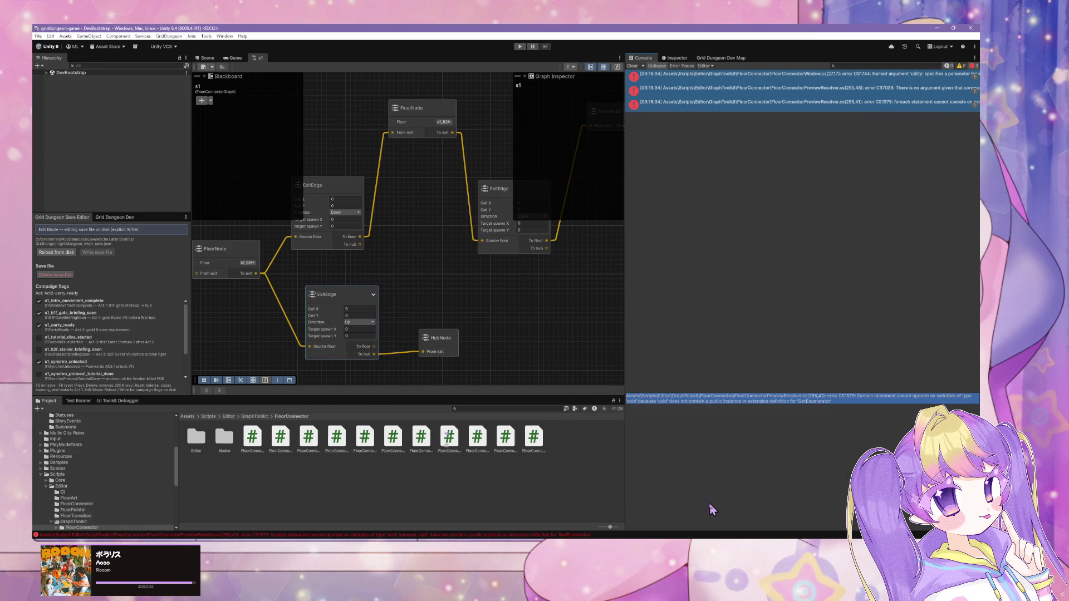
left_click(745, 101)
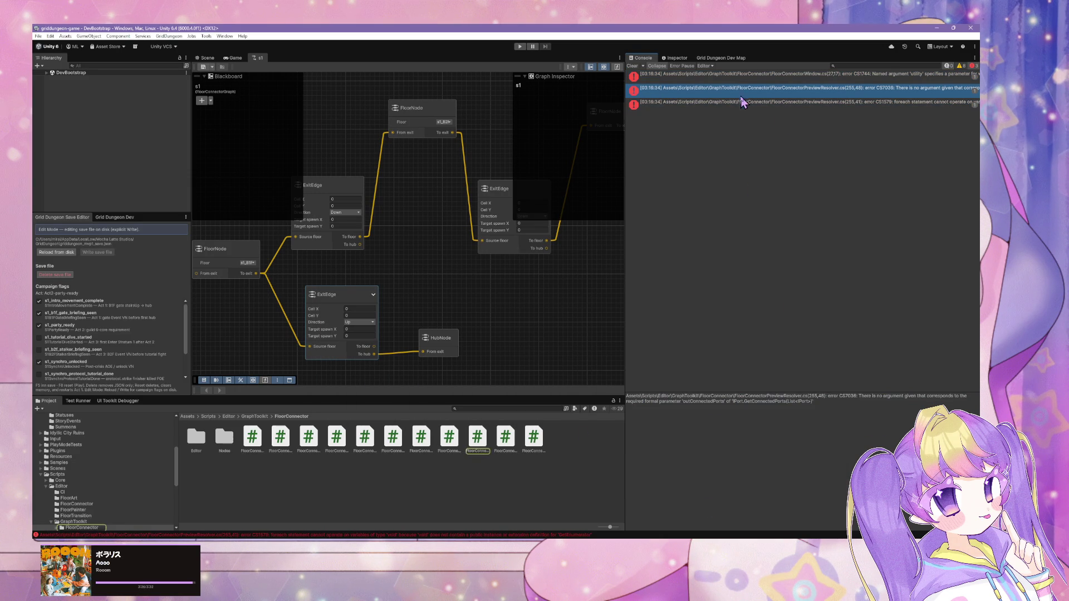
left_click(745, 74)
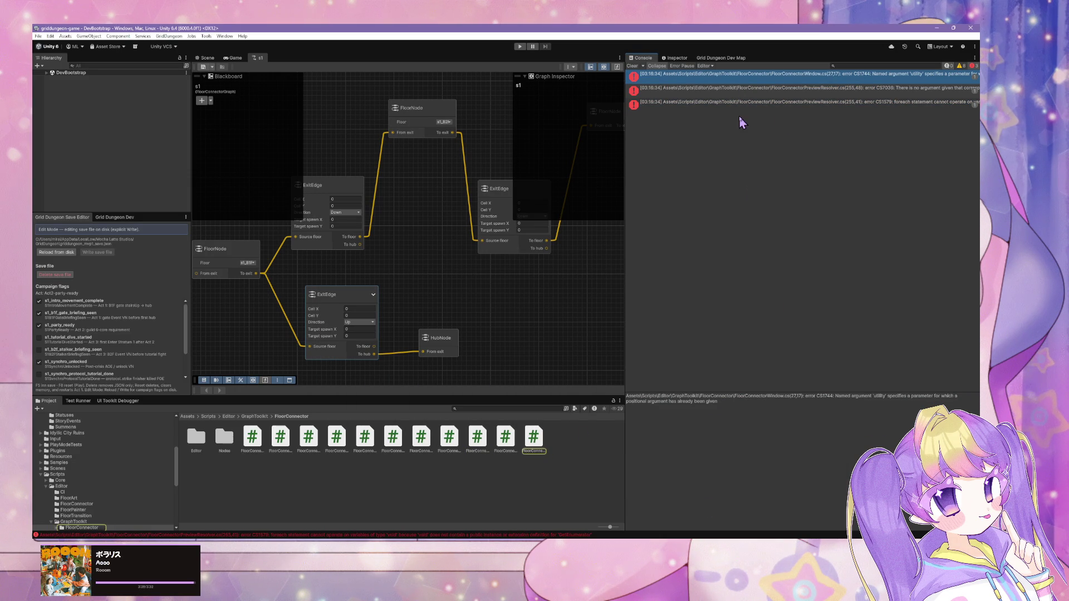
left_click(742, 105, "shift")
left_click(742, 104)
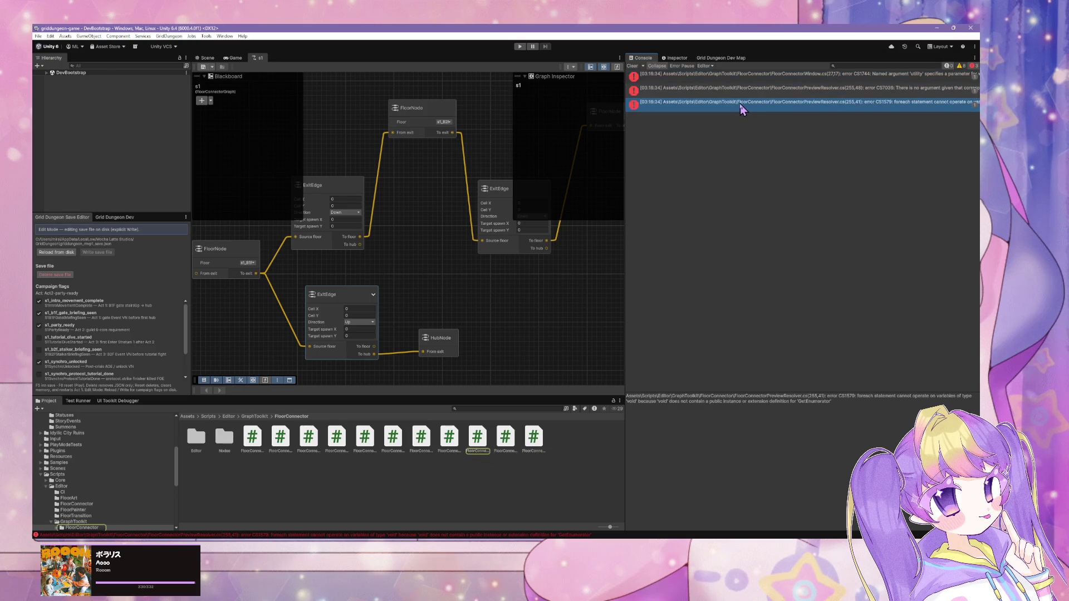
left_click(730, 88)
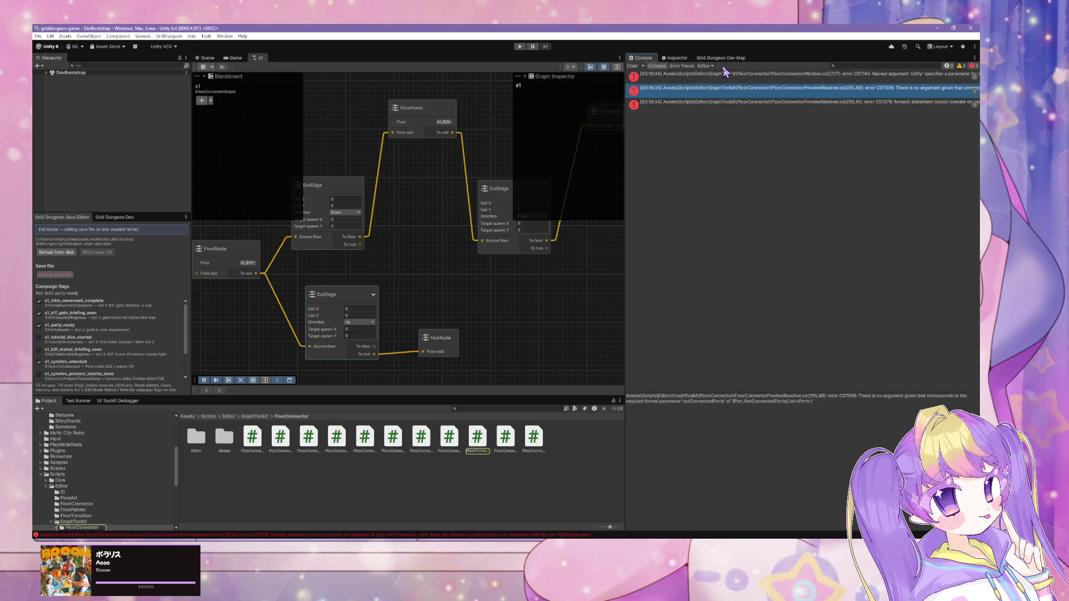
left_click(724, 72)
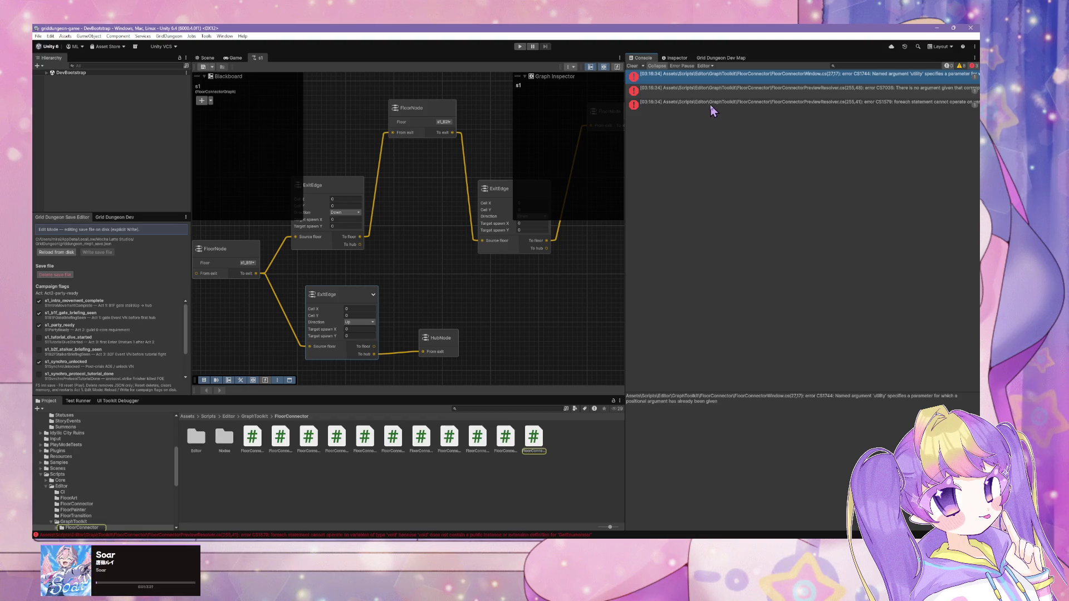
left_click(707, 105, "shift")
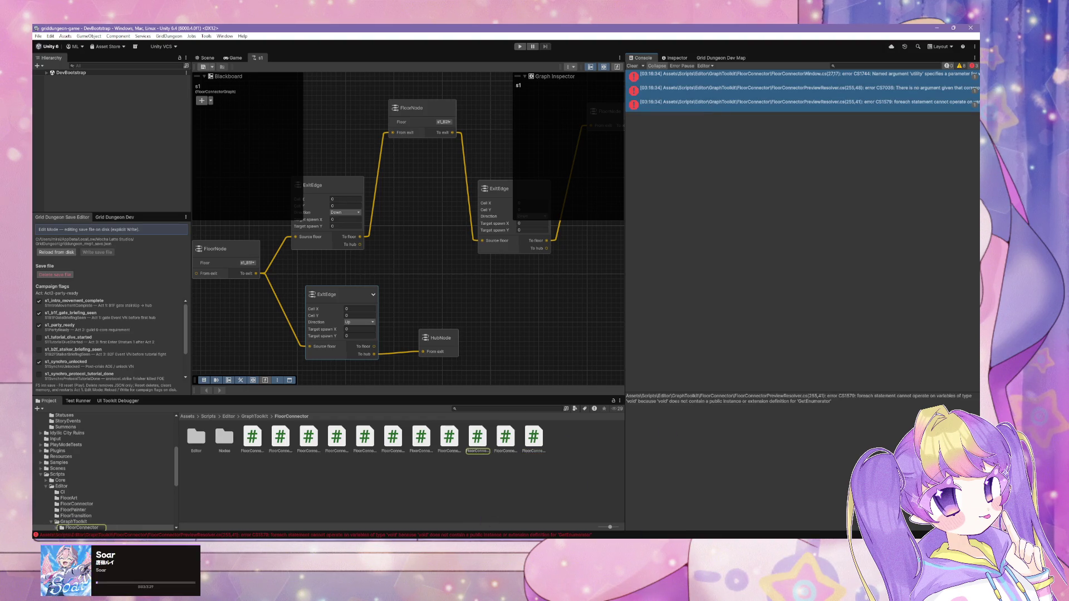
left_click(526, 504)
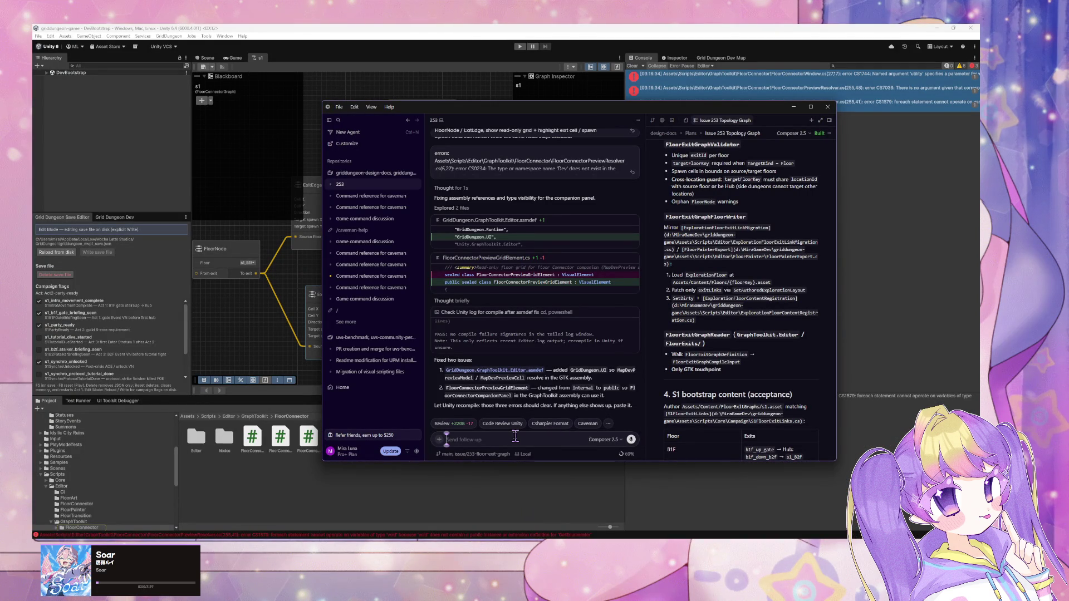
Paste the Unity errors into the agent's follow-up box and send them, then switch to Elin.
key("ctrl+v")
key("Return")
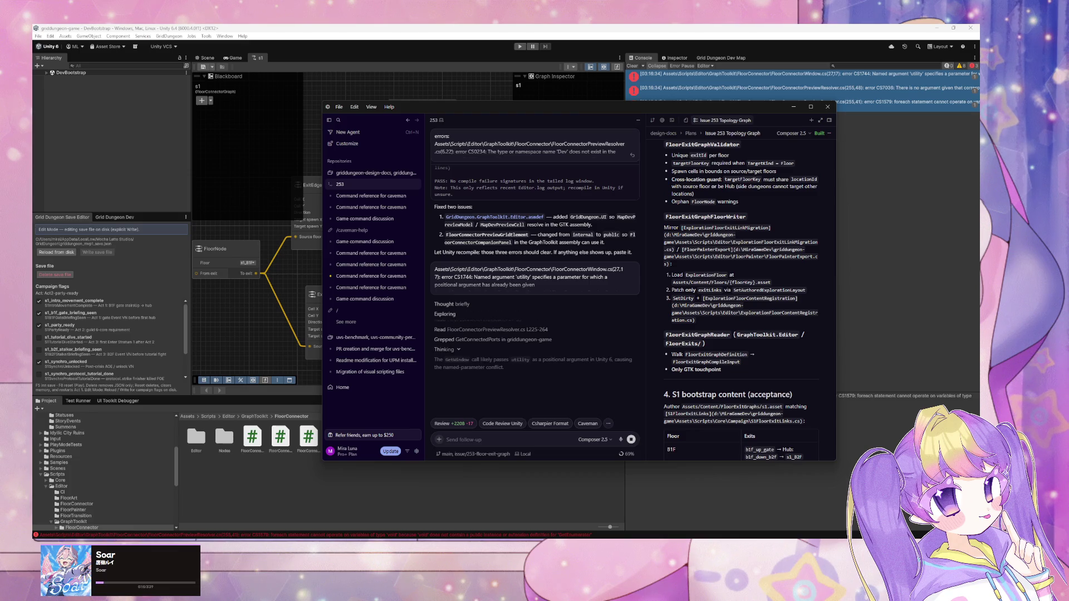
key("alt+Tab")
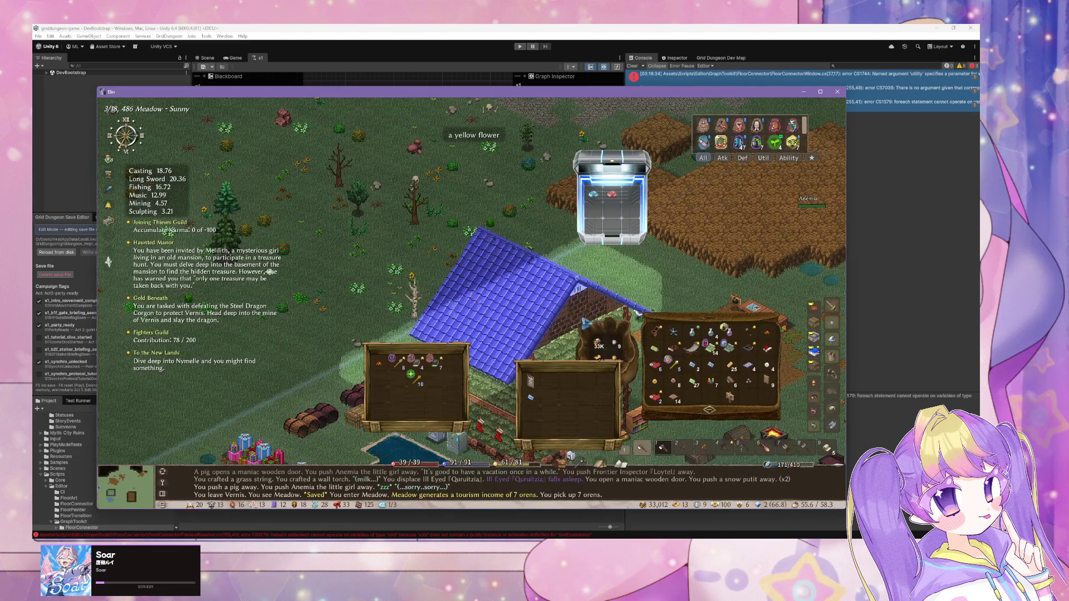
Save the Elin game from its System menu and minimize the Elin window.
right_click(552, 287)
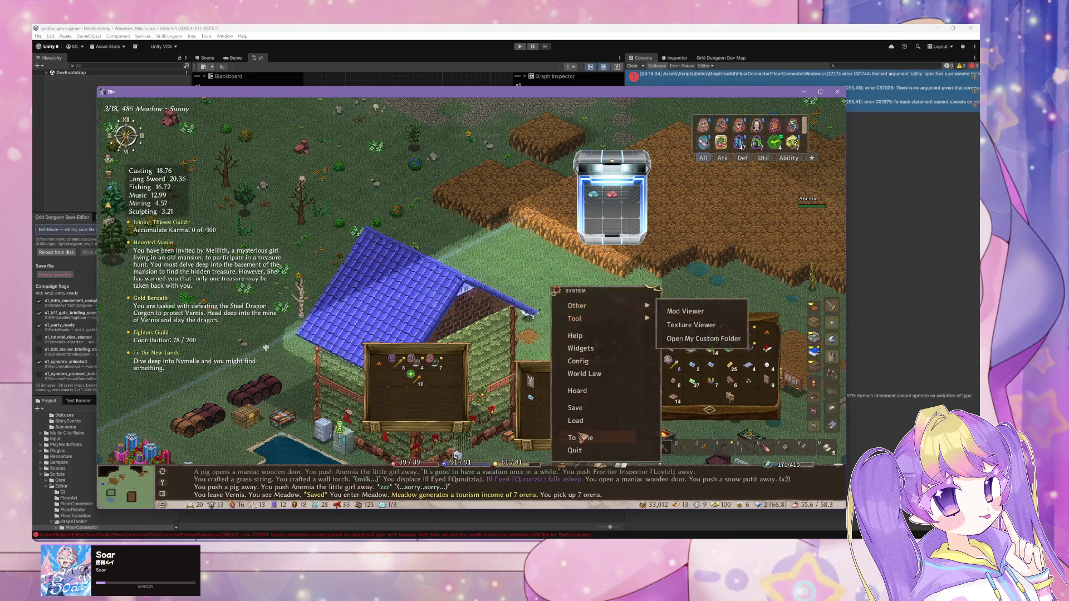
left_click(593, 415)
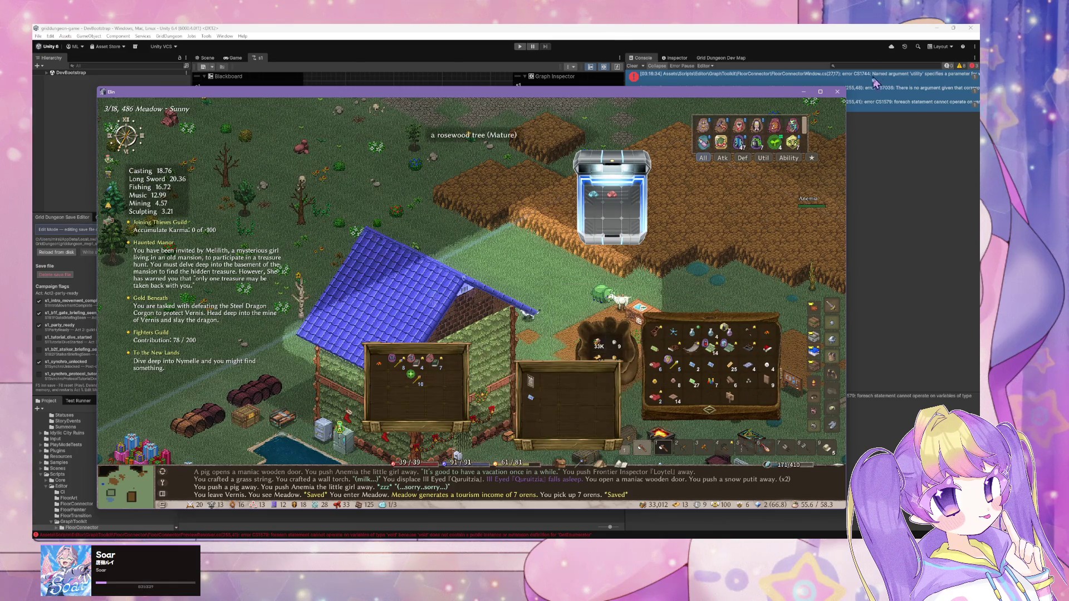
left_click(839, 93)
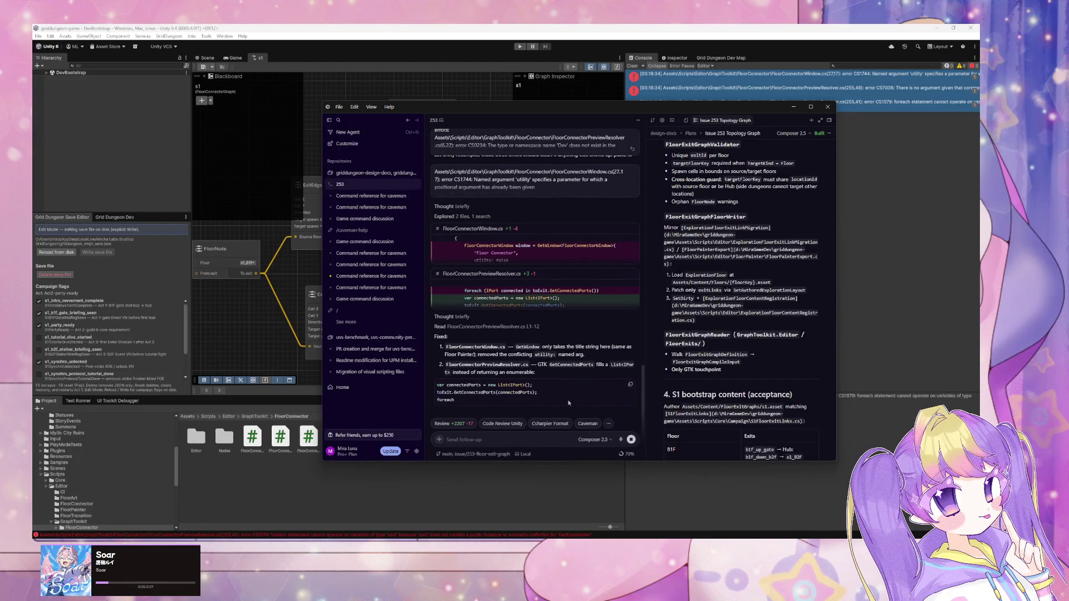
Bring Unity forward so it recompiles the agent's GetWindow and GetConnectedPorts fixes.
left_click(892, 366)
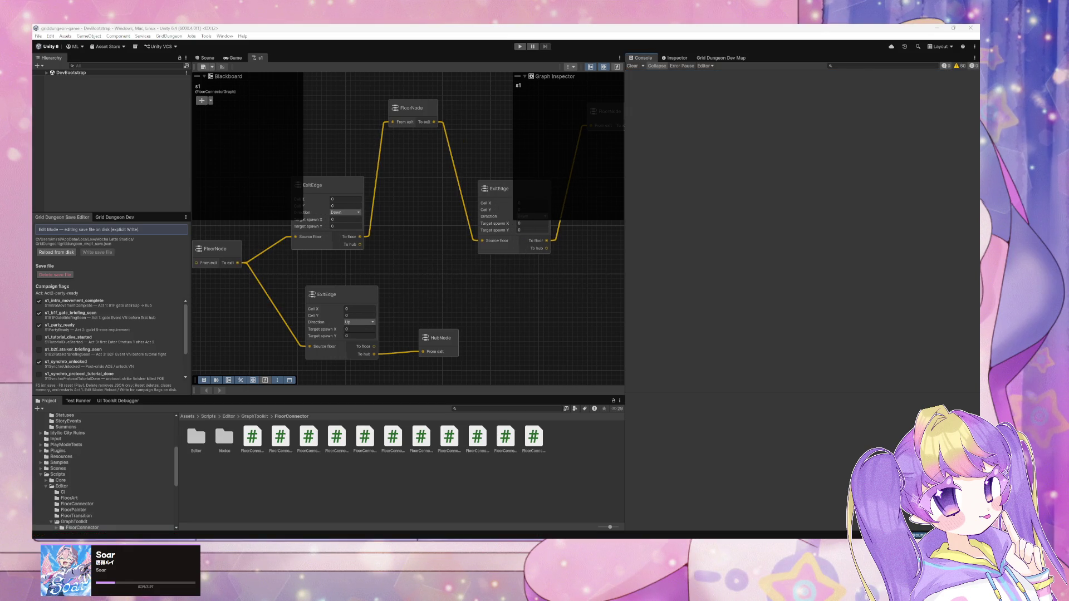
Open the Floor Painter window from GridDungeon > Content > Floor Painter.
left_click(174, 36)
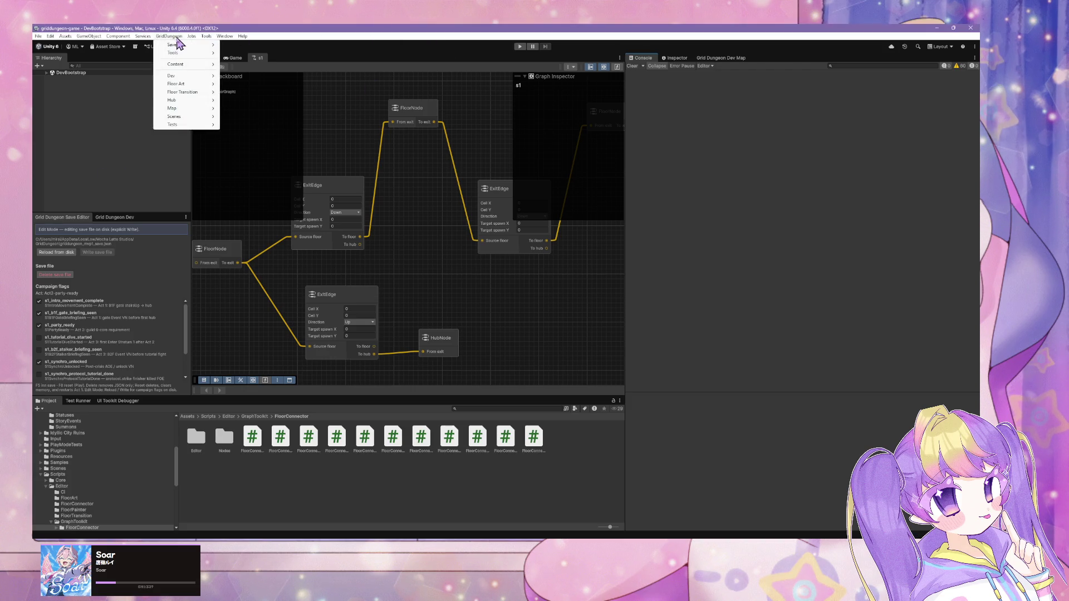
mouse_move(196, 71)
mouse_move(239, 76)
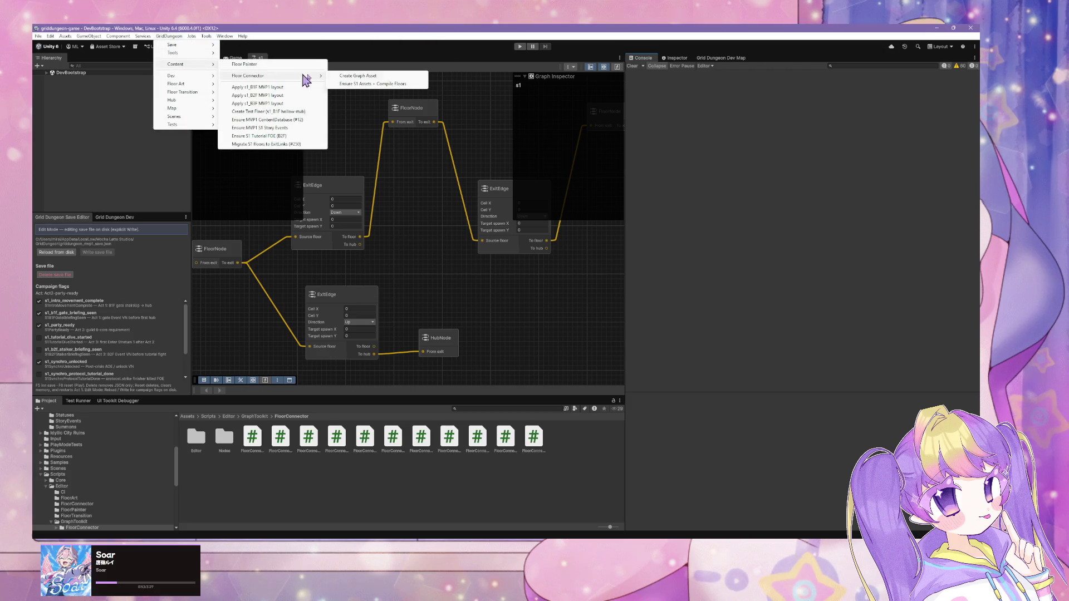
left_click(271, 64)
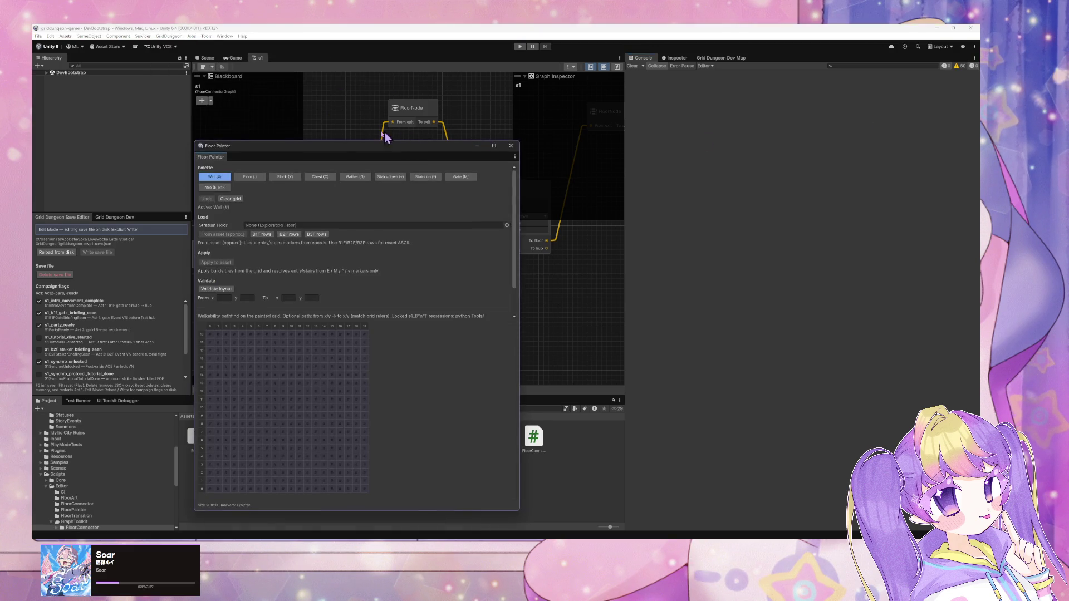
Move Floor Painter beside the s1 graph, select the upper ExitEdge node, and return to Cursor.
mouse_move(306, 151)
left_mouse_down()
mouse_move(835, 139)
mouse_move(786, 130)
left_mouse_up()
left_click(306, 221)
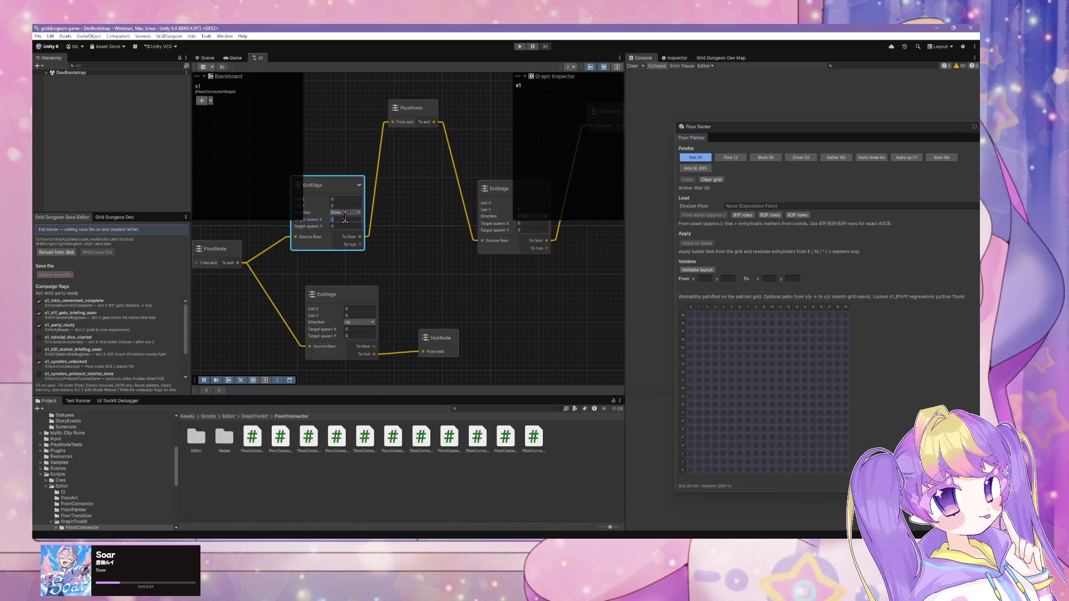
mouse_move(536, 539)
left_click(558, 515)
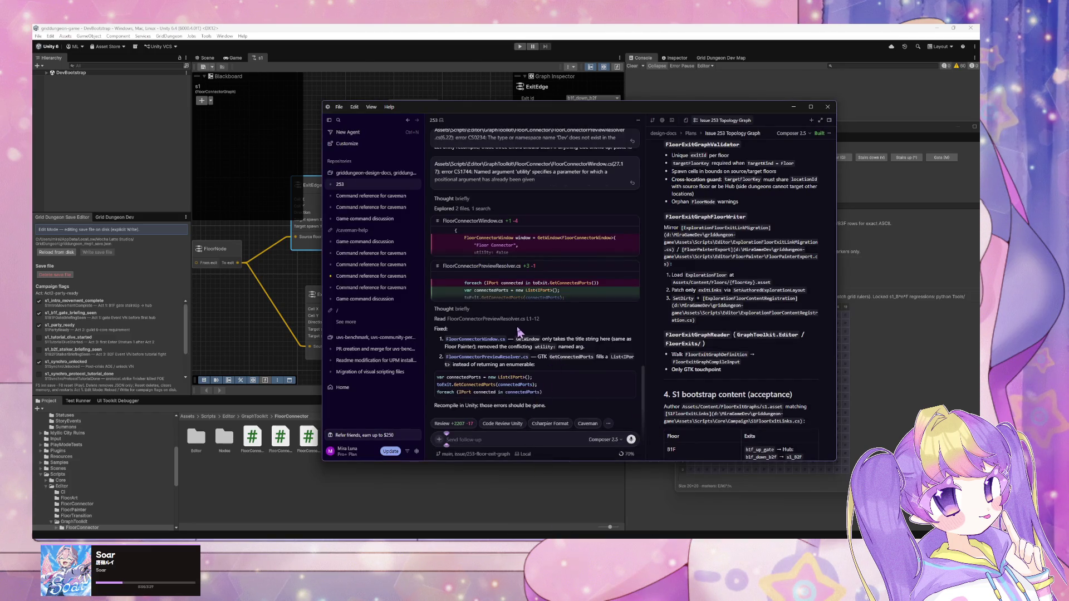
Scroll the agent chat back to the Manual check list, then bring up Unity's GridDungeon menu.
scroll(524, 332, "up", 3)
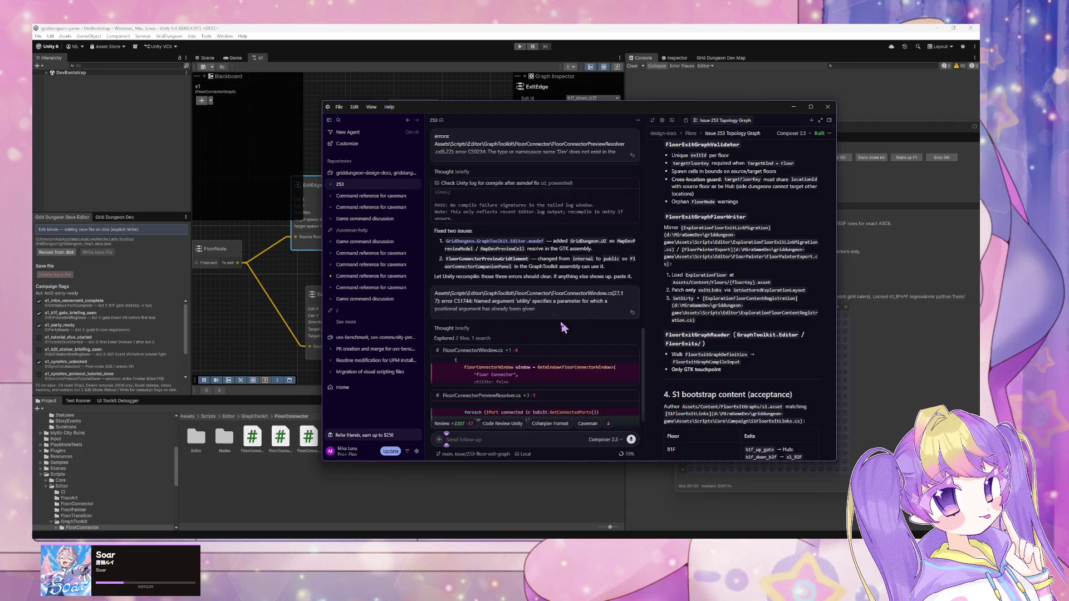
scroll(561, 327, "up", 5)
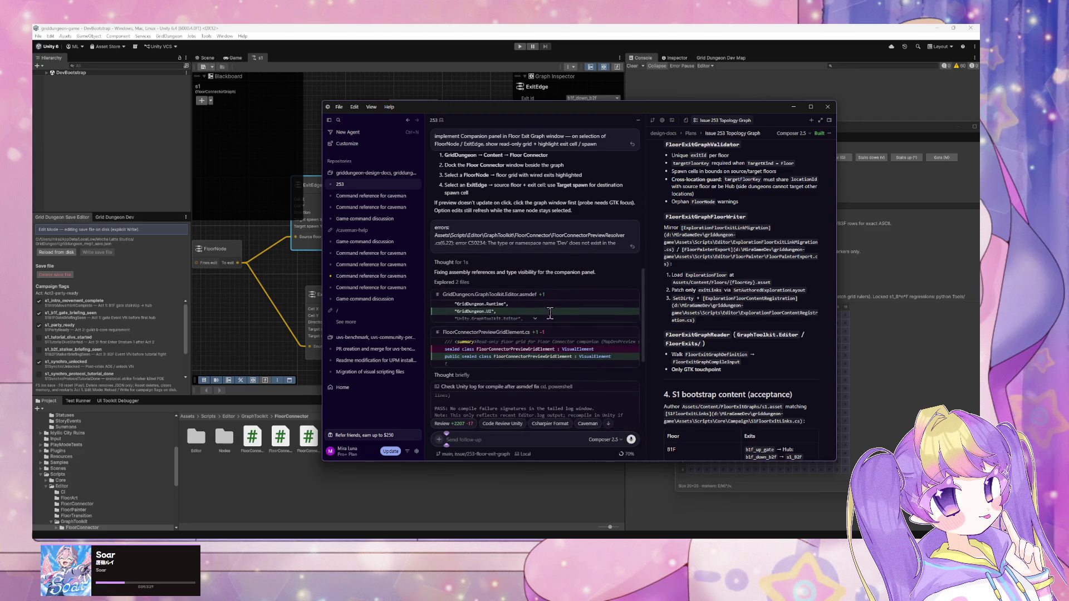
scroll(550, 314, "up", 1)
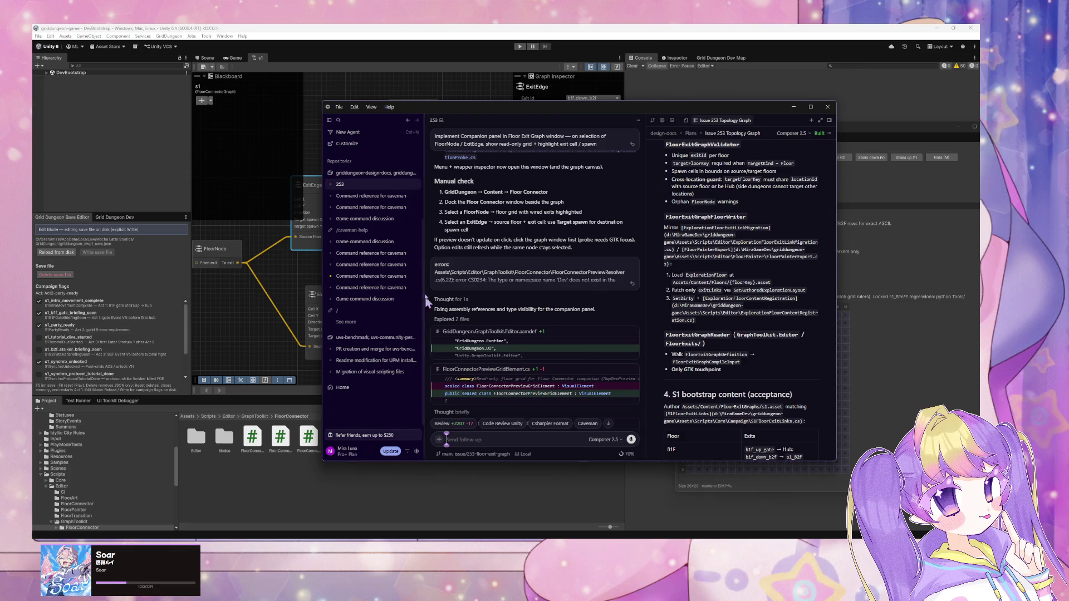
left_click(169, 35)
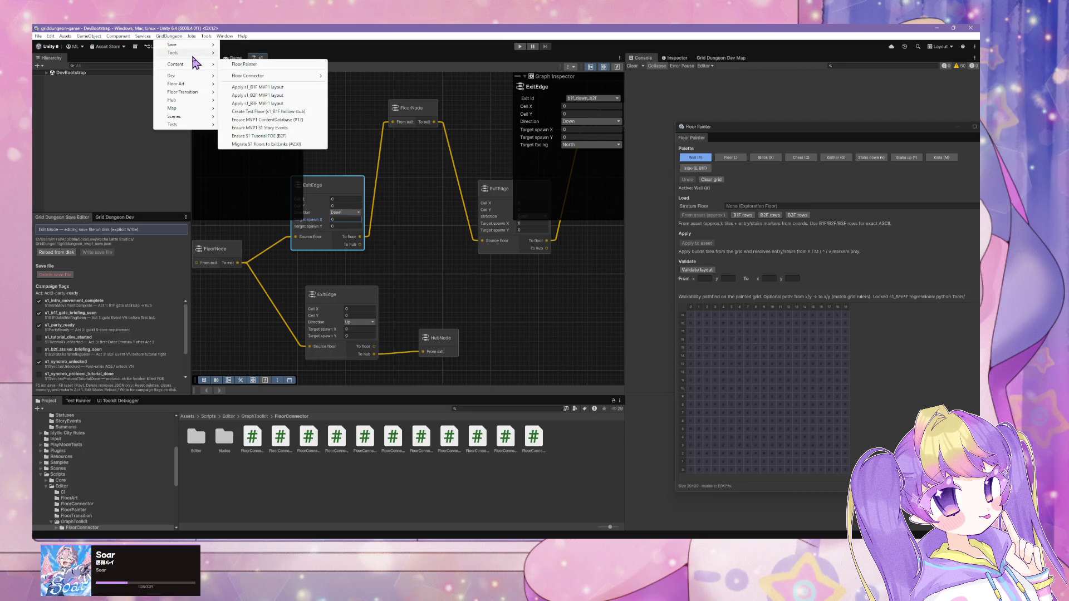
Search GridDungeon > Content's Floor Connector, Hub, Map, Tests and Tools submenus for a Floor Connector window entry.
mouse_move(208, 68)
mouse_move(265, 78)
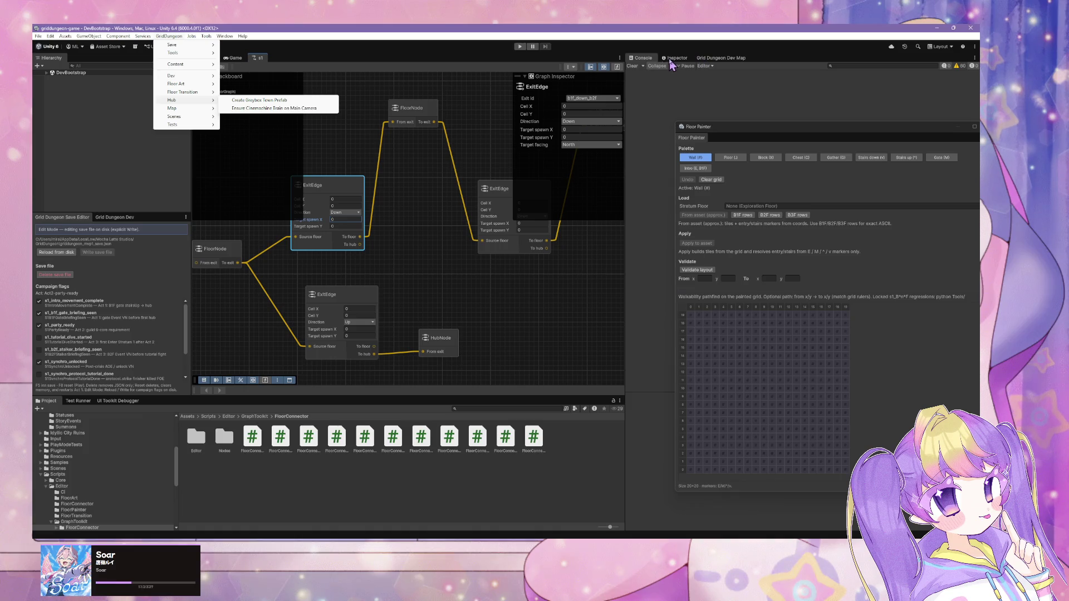
mouse_move(191, 126)
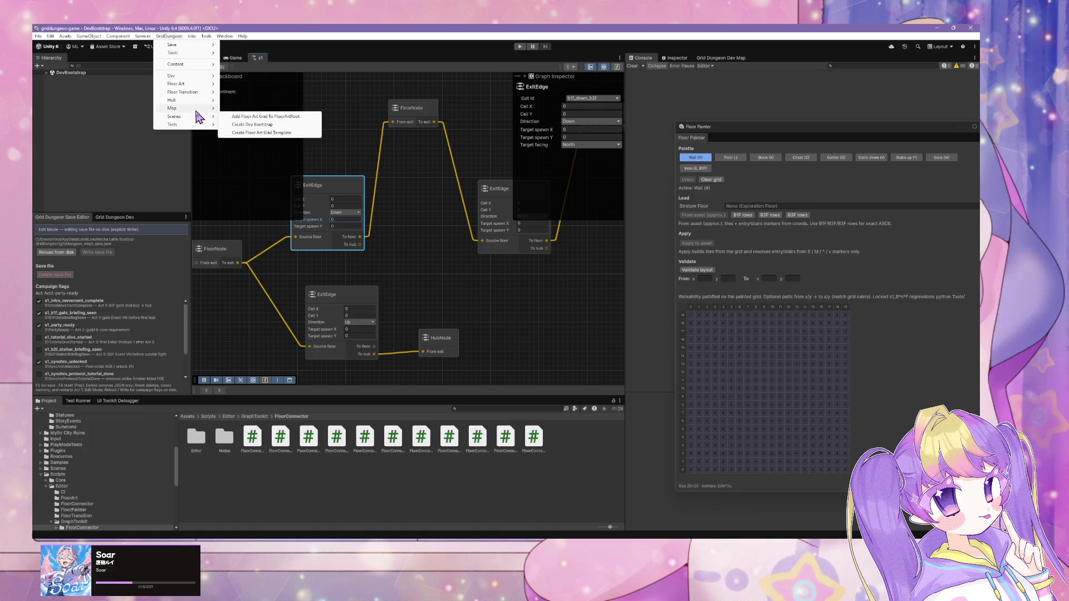
mouse_move(200, 105)
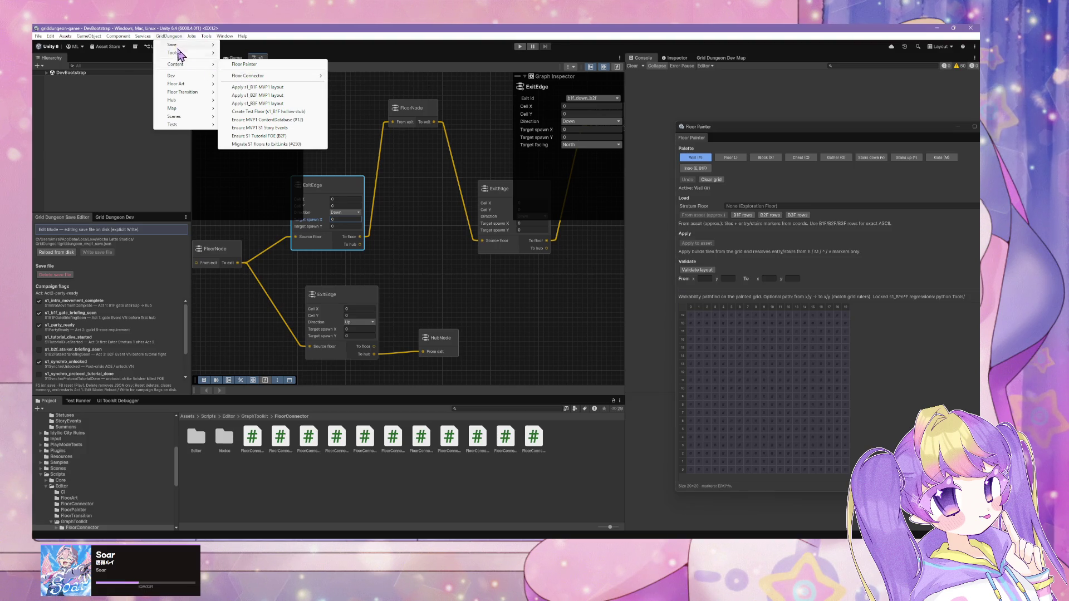
mouse_move(178, 53)
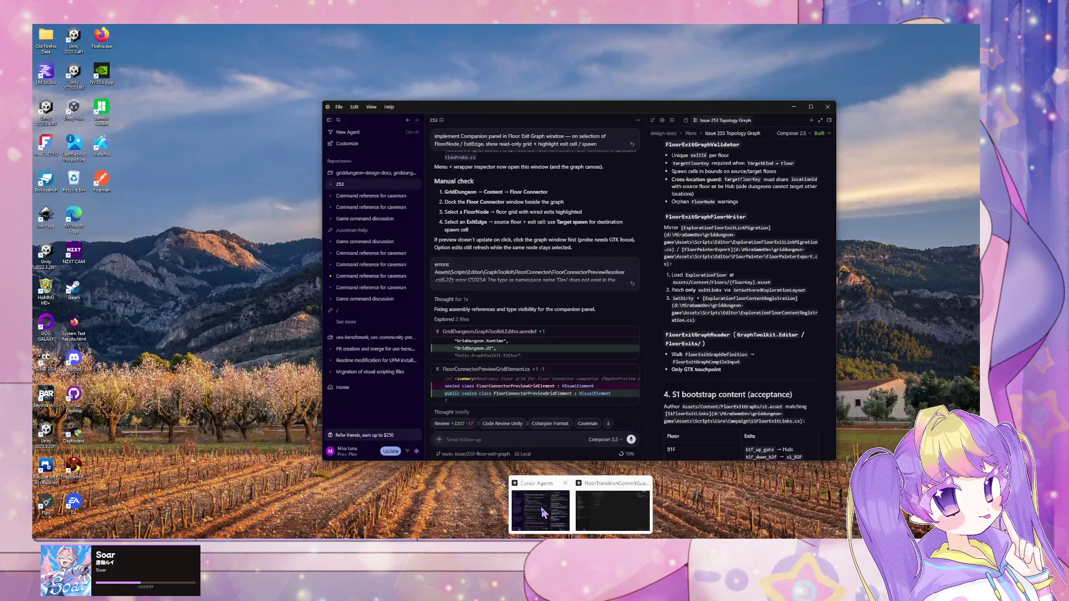
Return to Cursor and start a follow-up message to the agent reading 'where'.
left_click(540, 506)
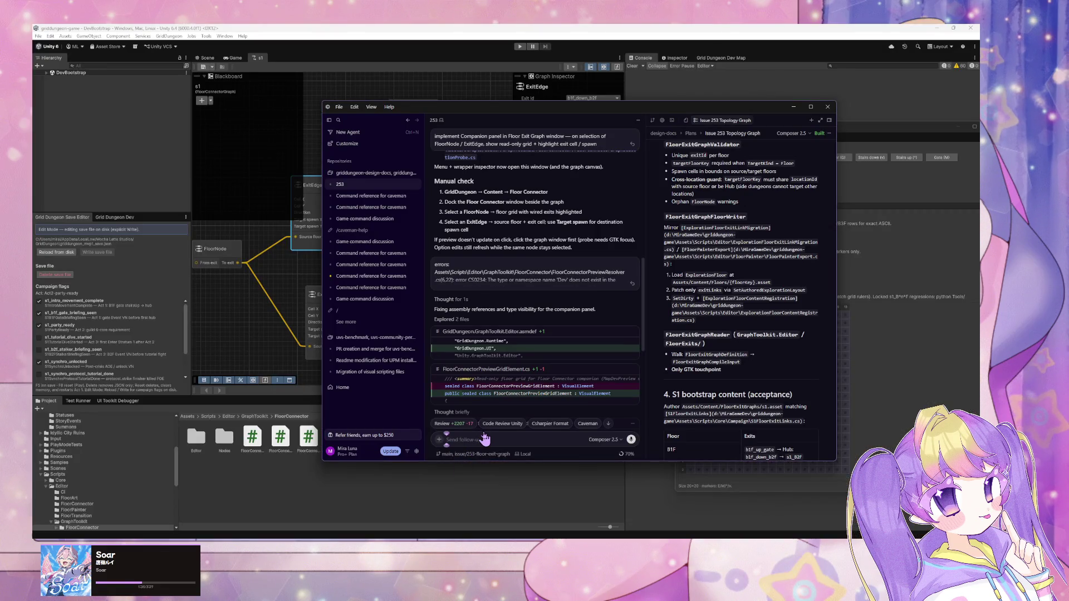
type("whe")
type("re")
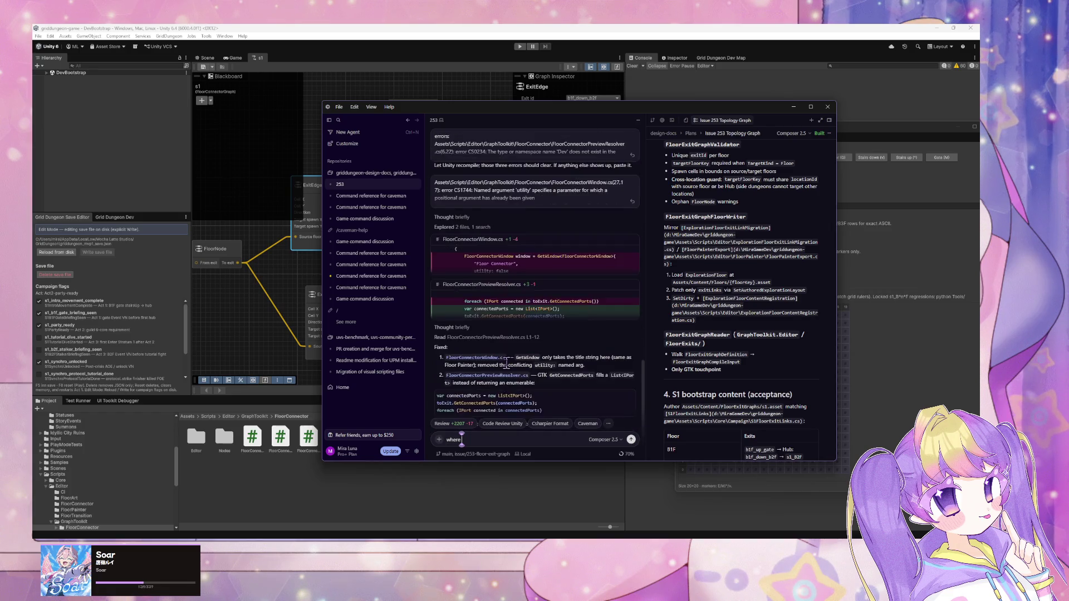